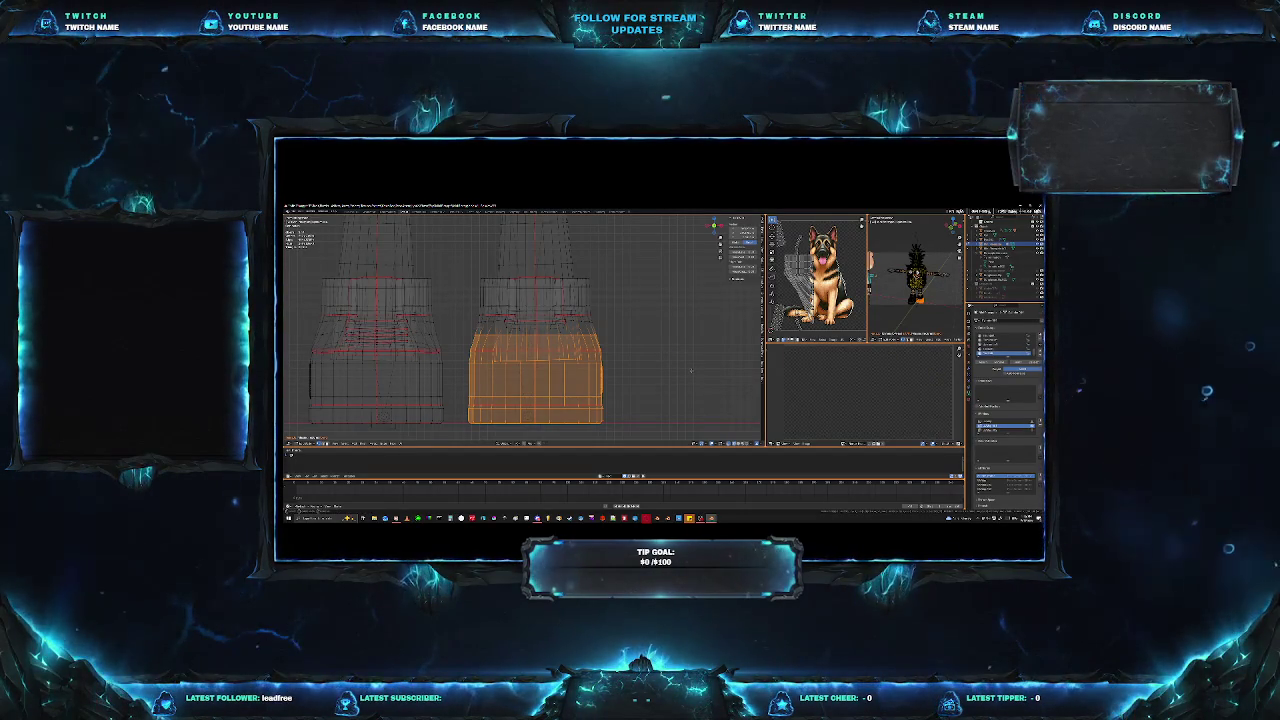
Step: Select an edge loop on the right shoe and squash it vertically in front view
middle_click_drag(690, 370, 632, 374)
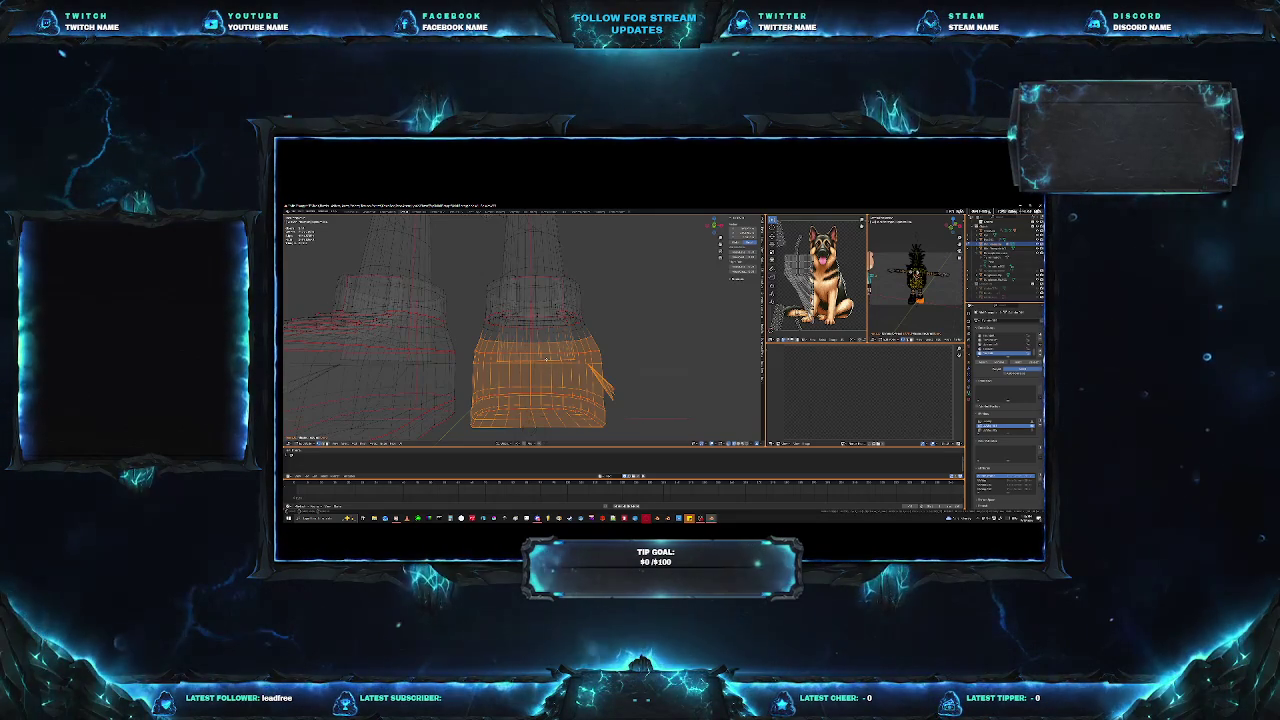
left_click(547, 359, "alt")
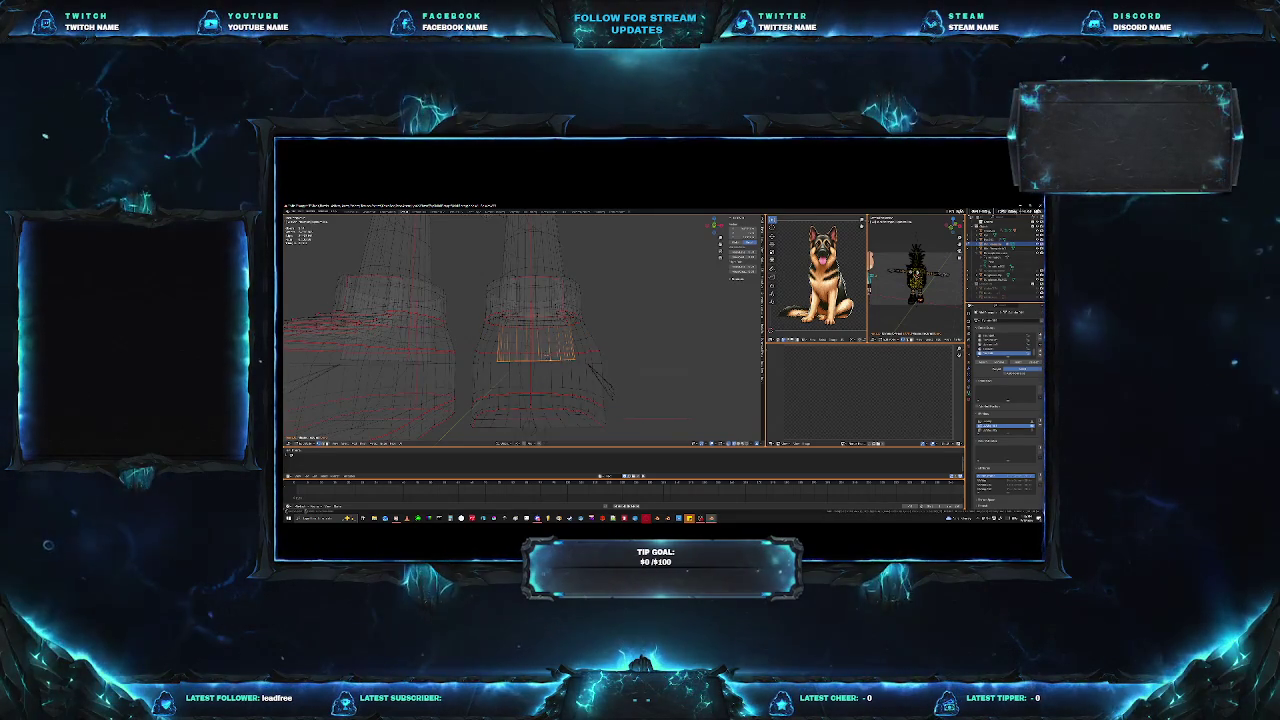
key("KP_1")
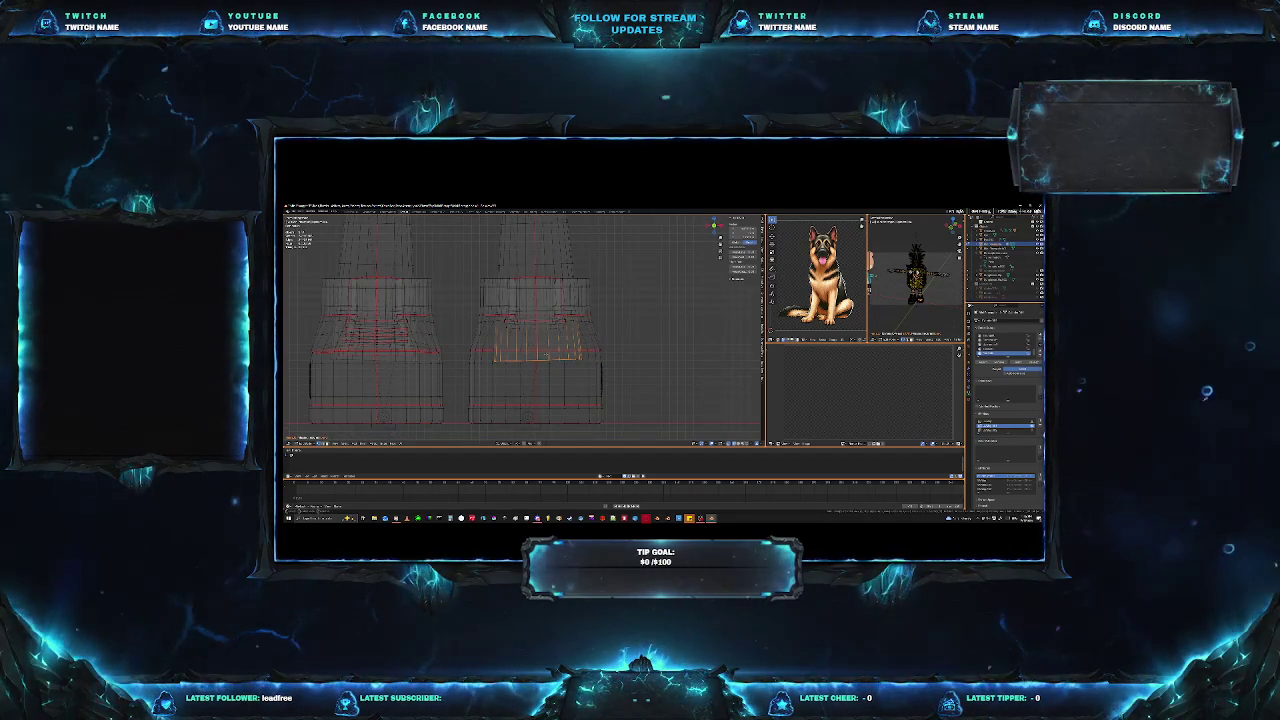
key("s")
key("z")
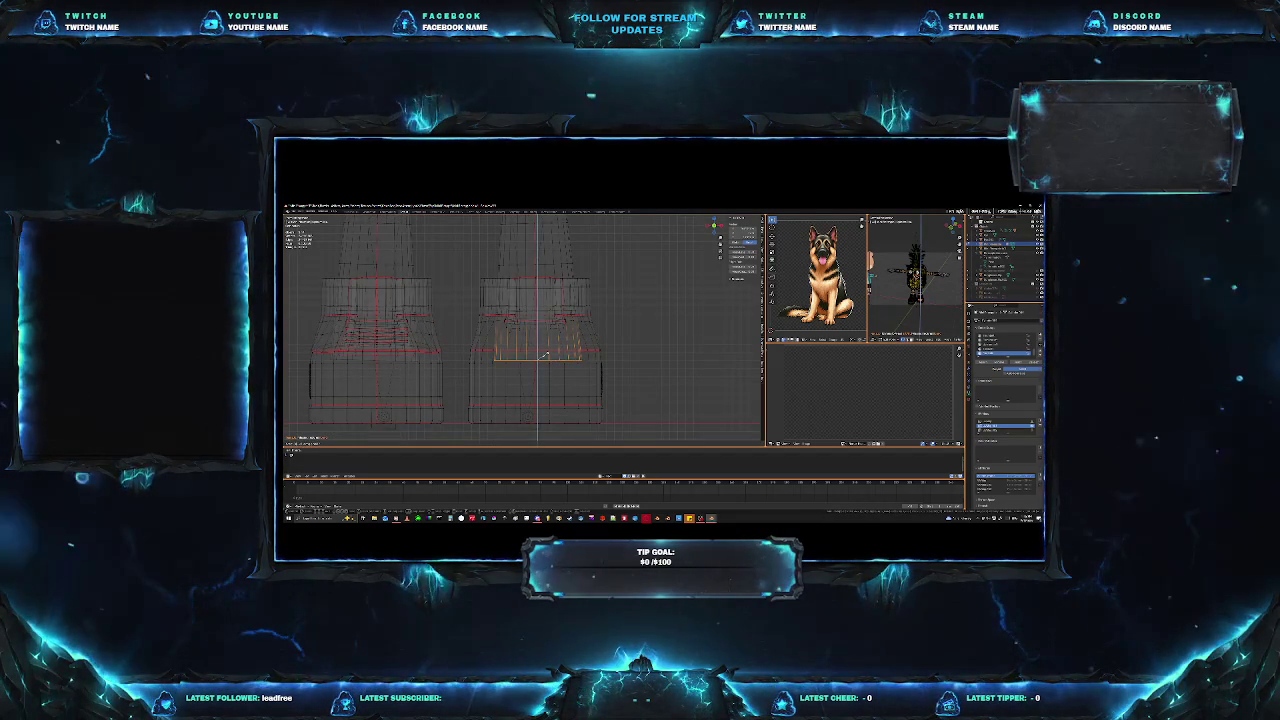
left_click(545, 355)
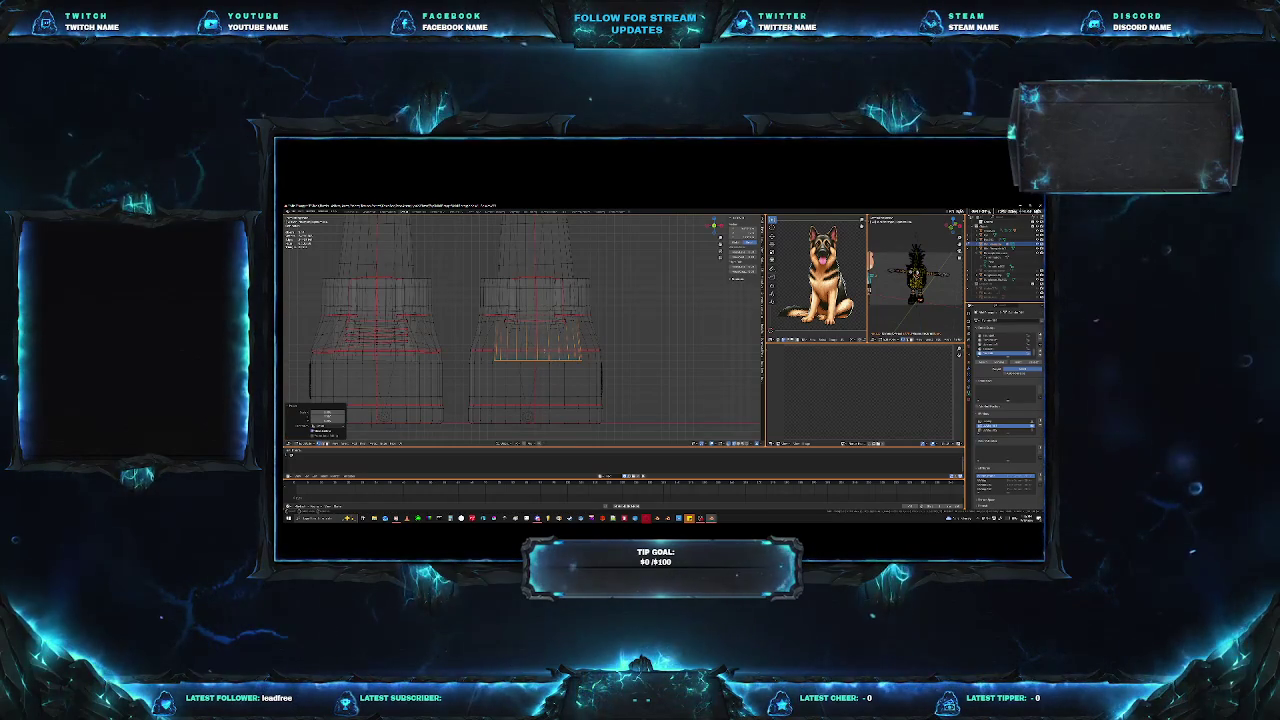
Step: Move a lower edge loop of the left leg mesh vertically along Z, then deselect it
scroll(375, 365, "up", 1)
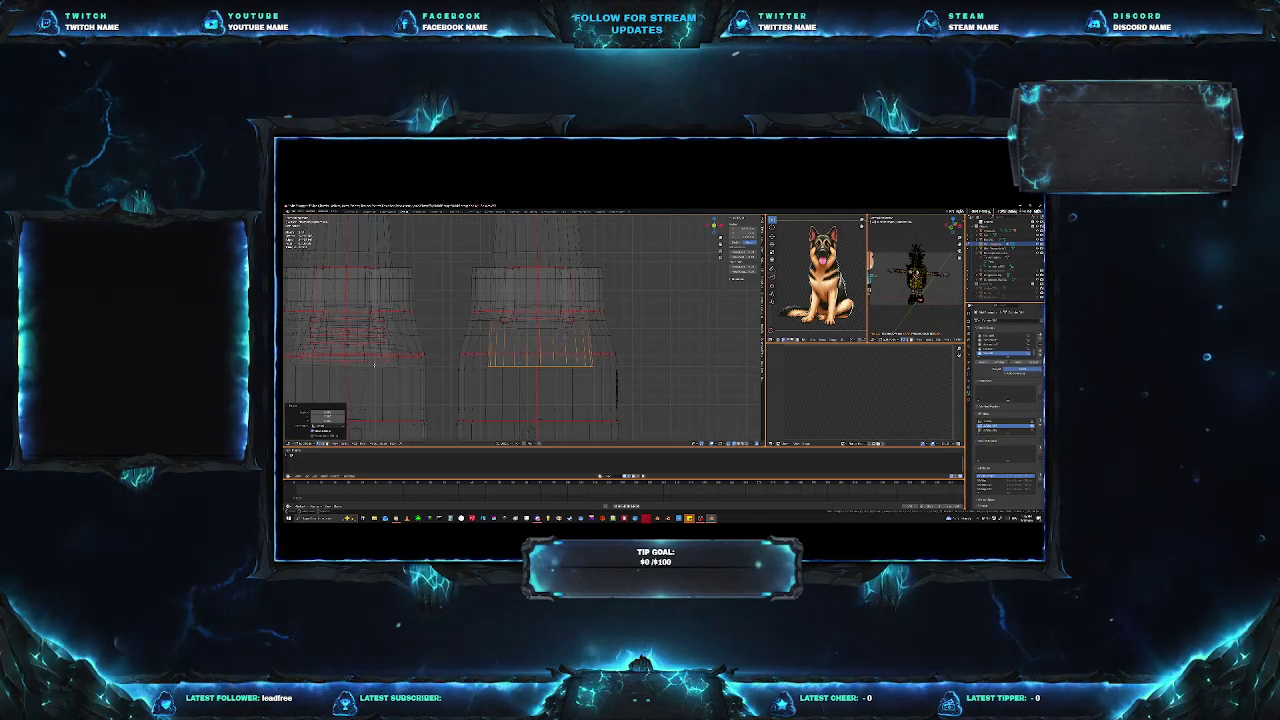
left_click(375, 362, "alt")
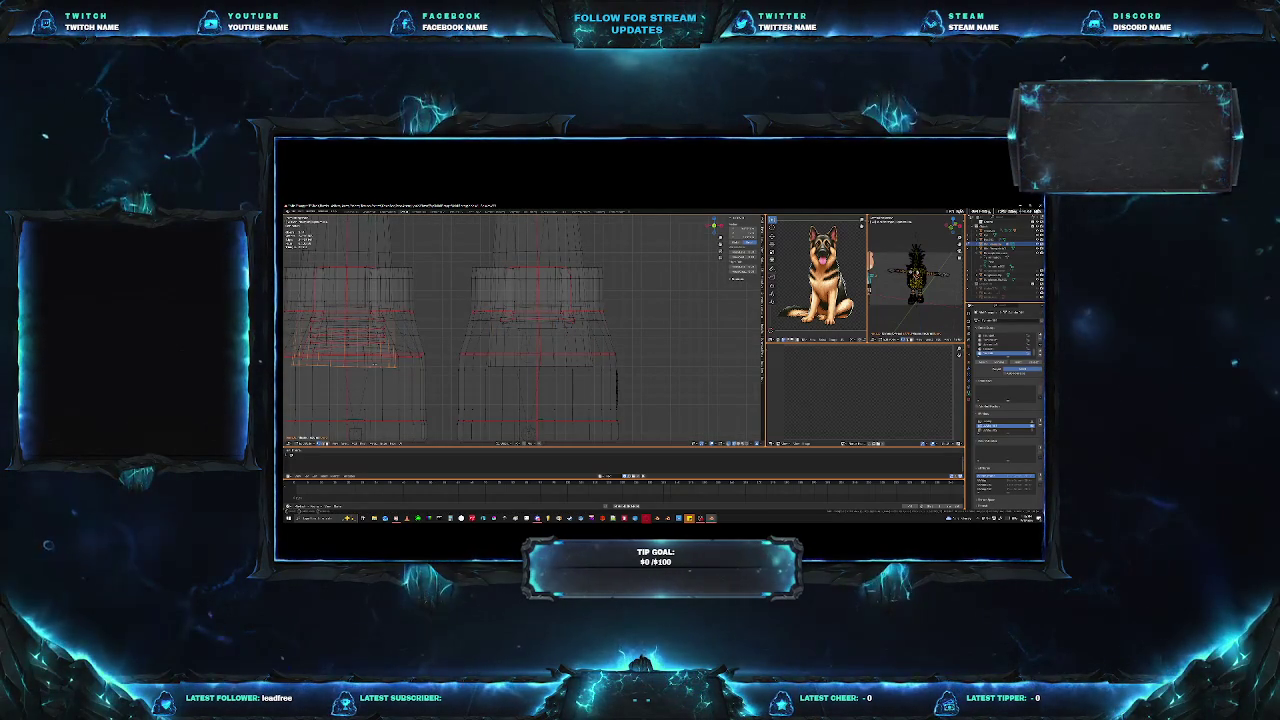
key("g")
key("z")
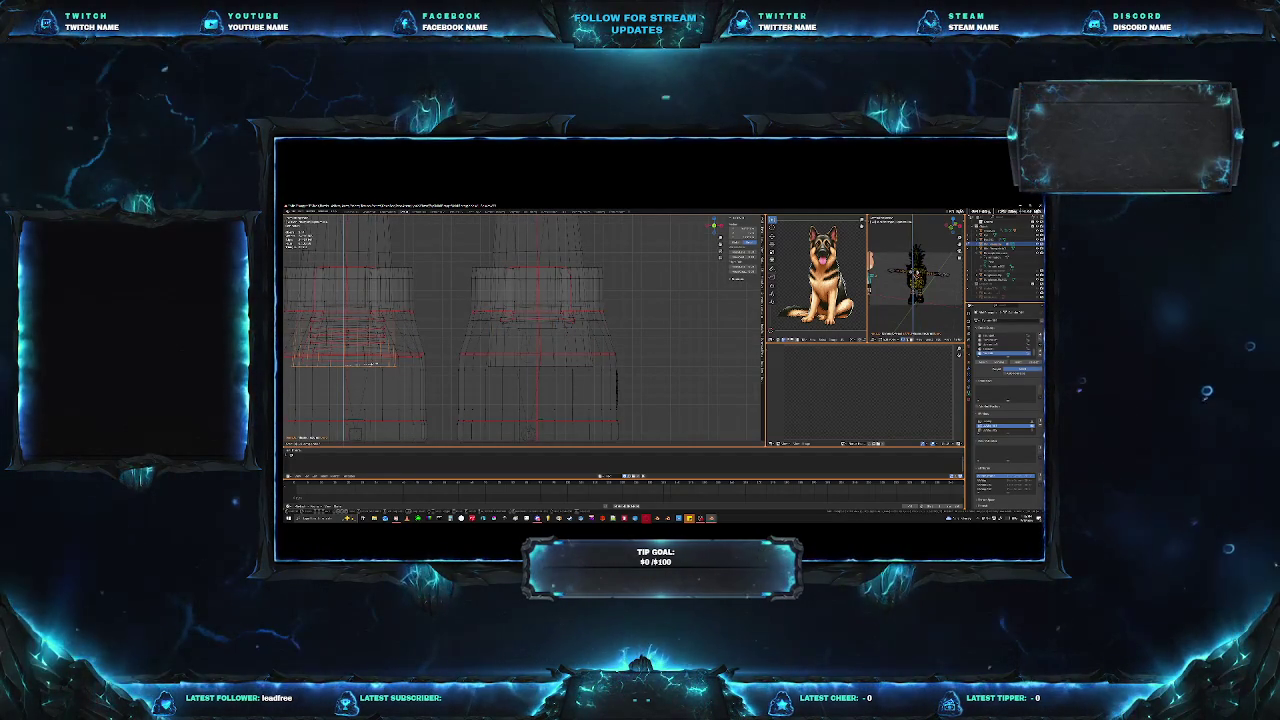
left_click(458, 370)
left_click(432, 357)
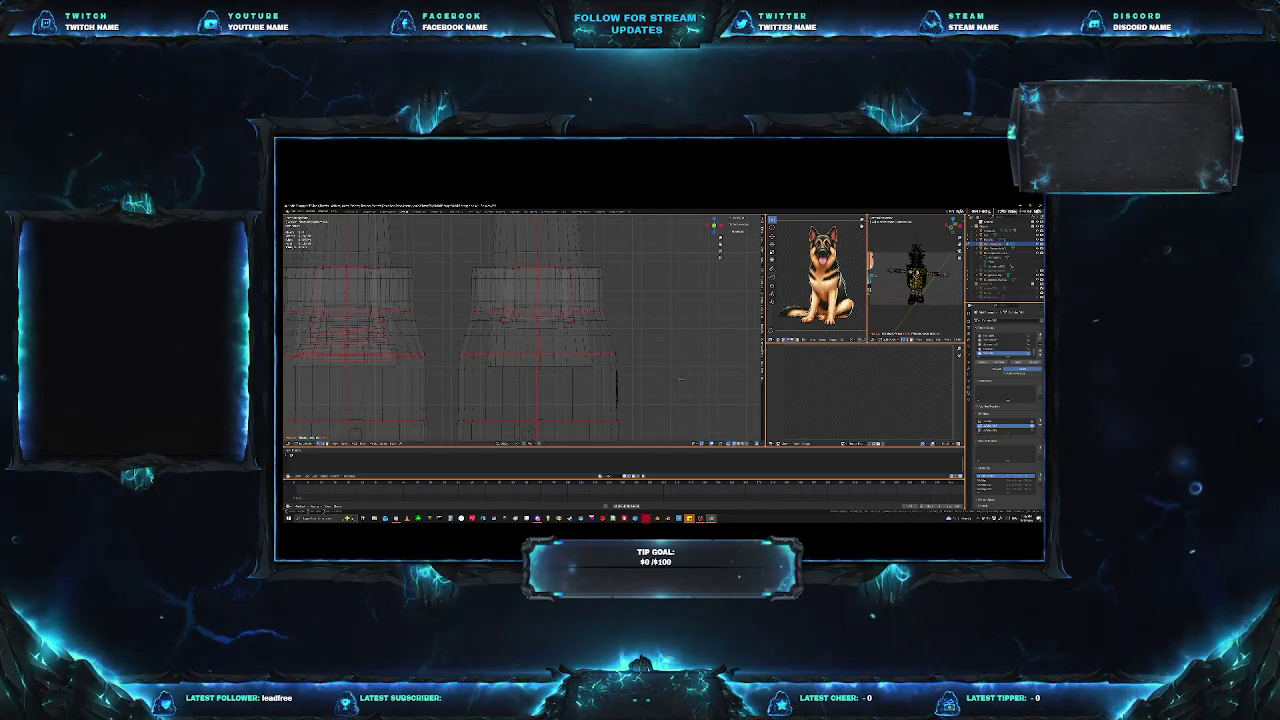
scroll(680, 379, "up", 1)
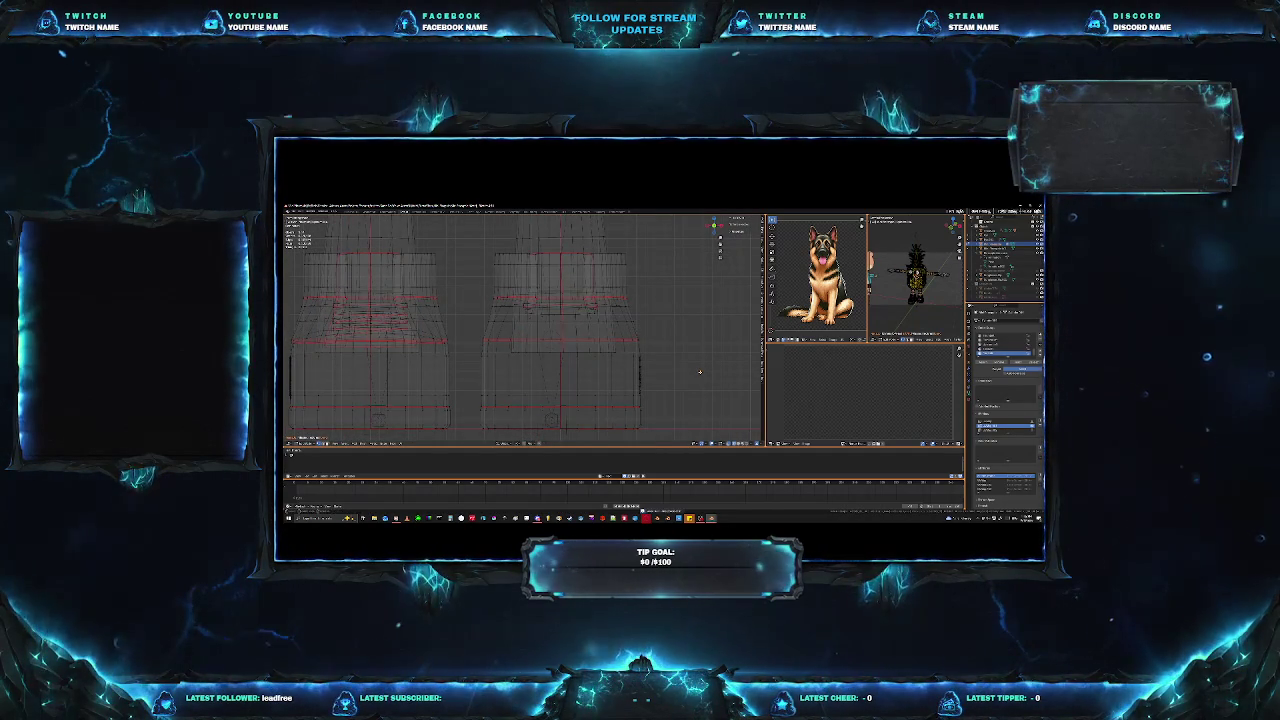
Step: Box-select the lower block at the base of the right shoe in front view
middle_click_drag(710, 340, 610, 358)
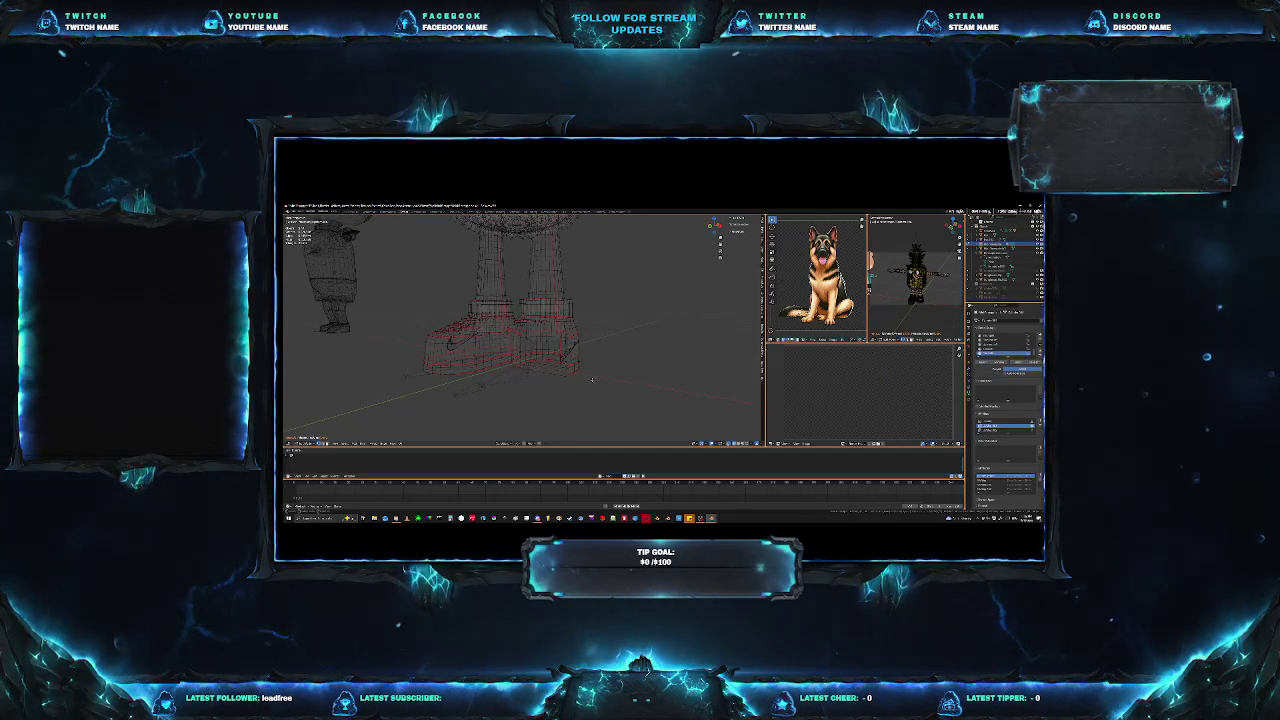
mouse_move(625, 372)
middle_mouse_down()
mouse_move(606, 375)
mouse_move(634, 378)
middle_mouse_up()
key("KP_1")
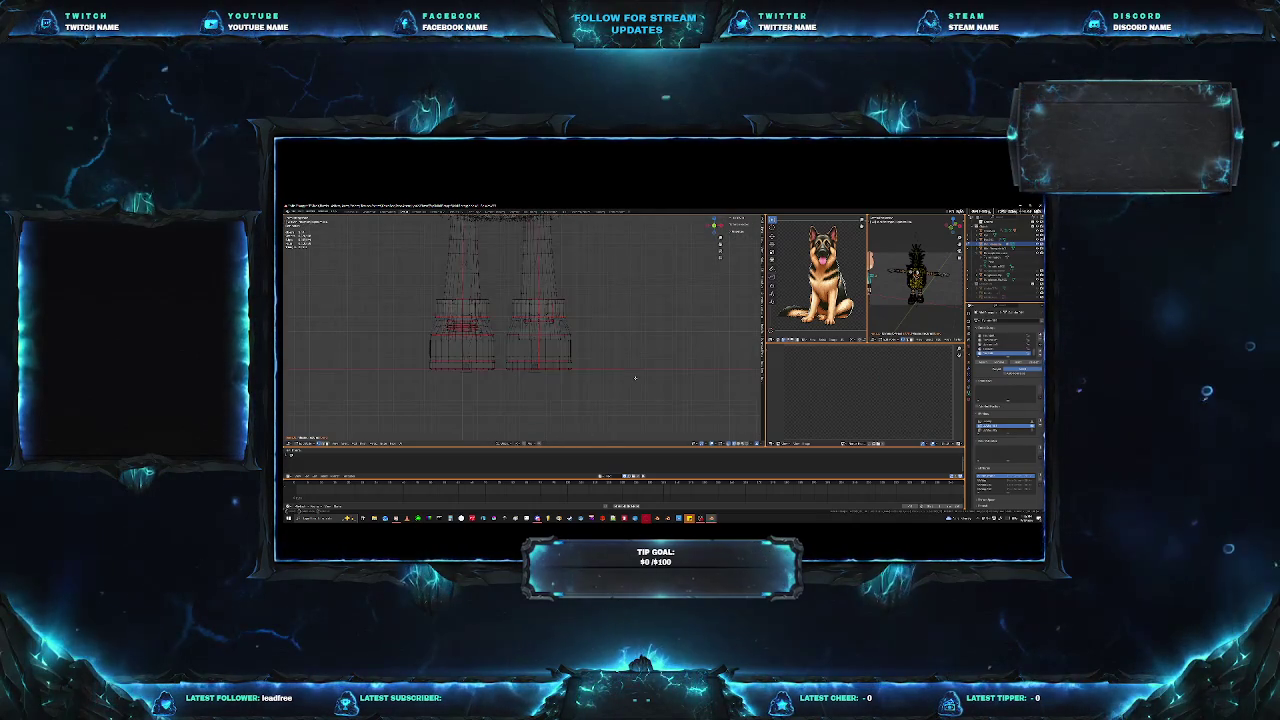
scroll(634, 378, "up", 5)
scroll(636, 375, "down", 3)
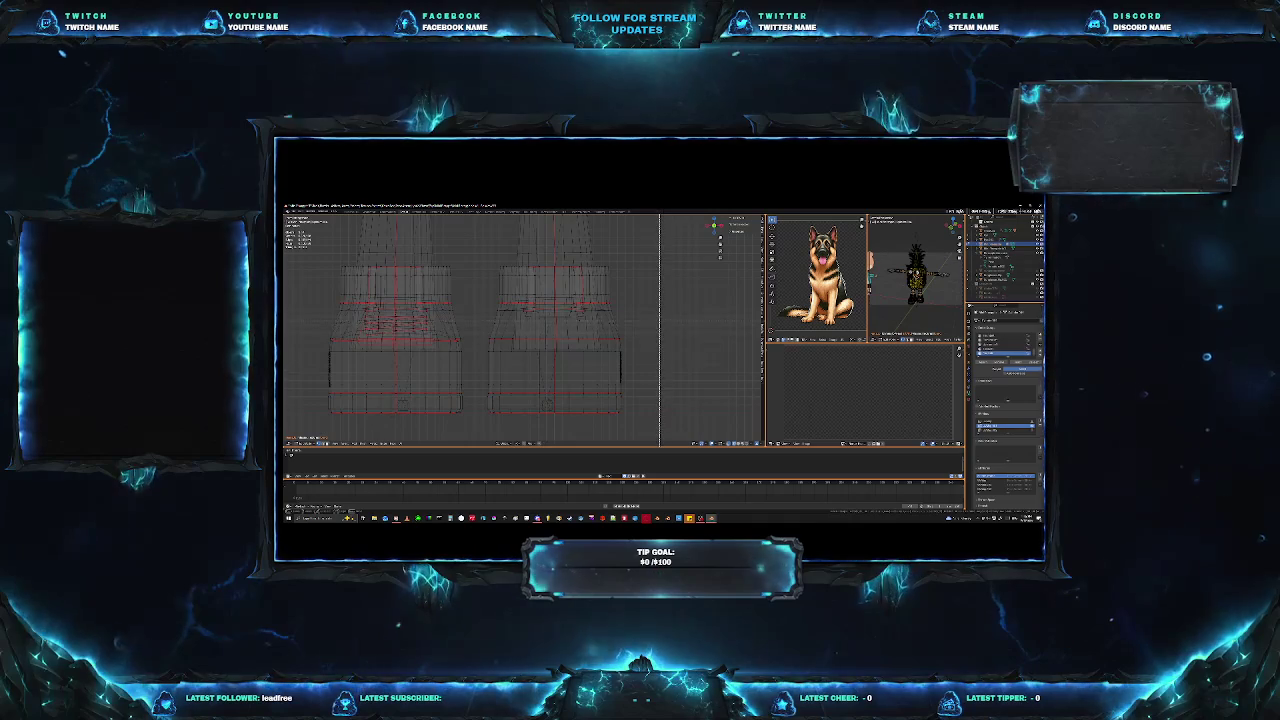
left_click_drag(497, 383, 484, 415)
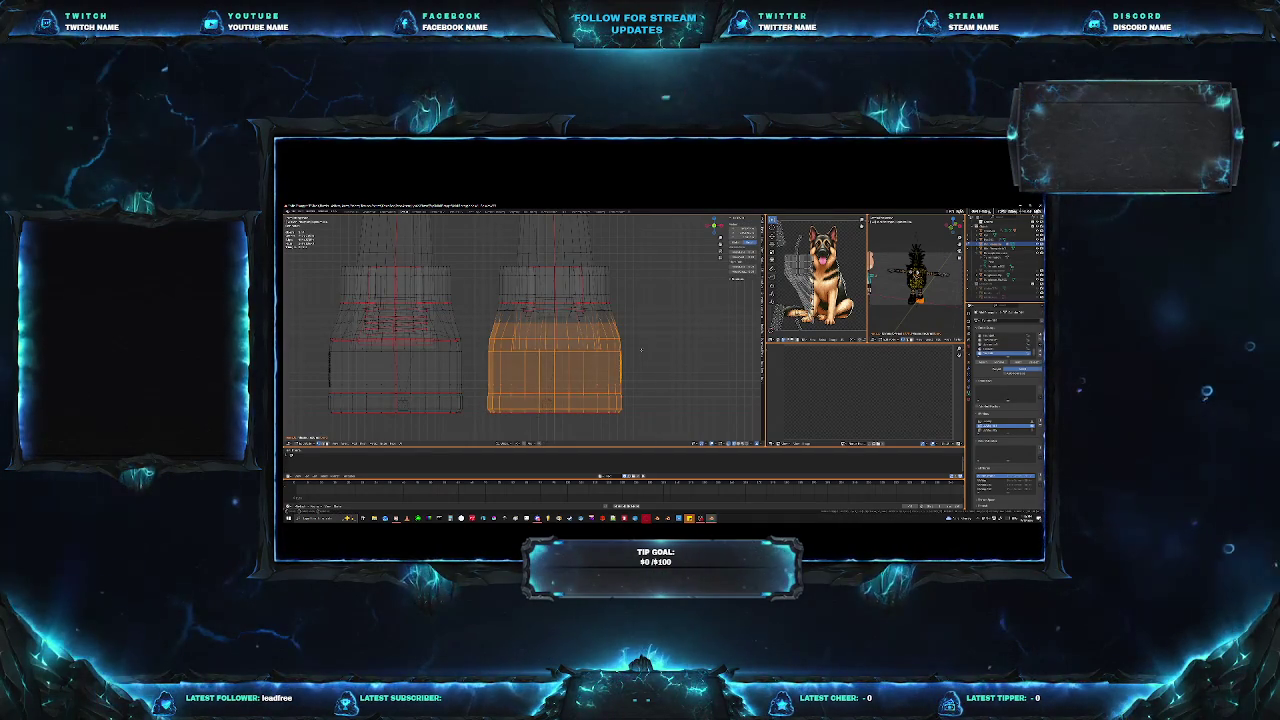
Step: Delete the selected lower block from the right leg and orbit to check the result
mouse_move(597, 357)
middle_mouse_down()
mouse_move(520, 300)
mouse_move(430, 310)
middle_mouse_up()
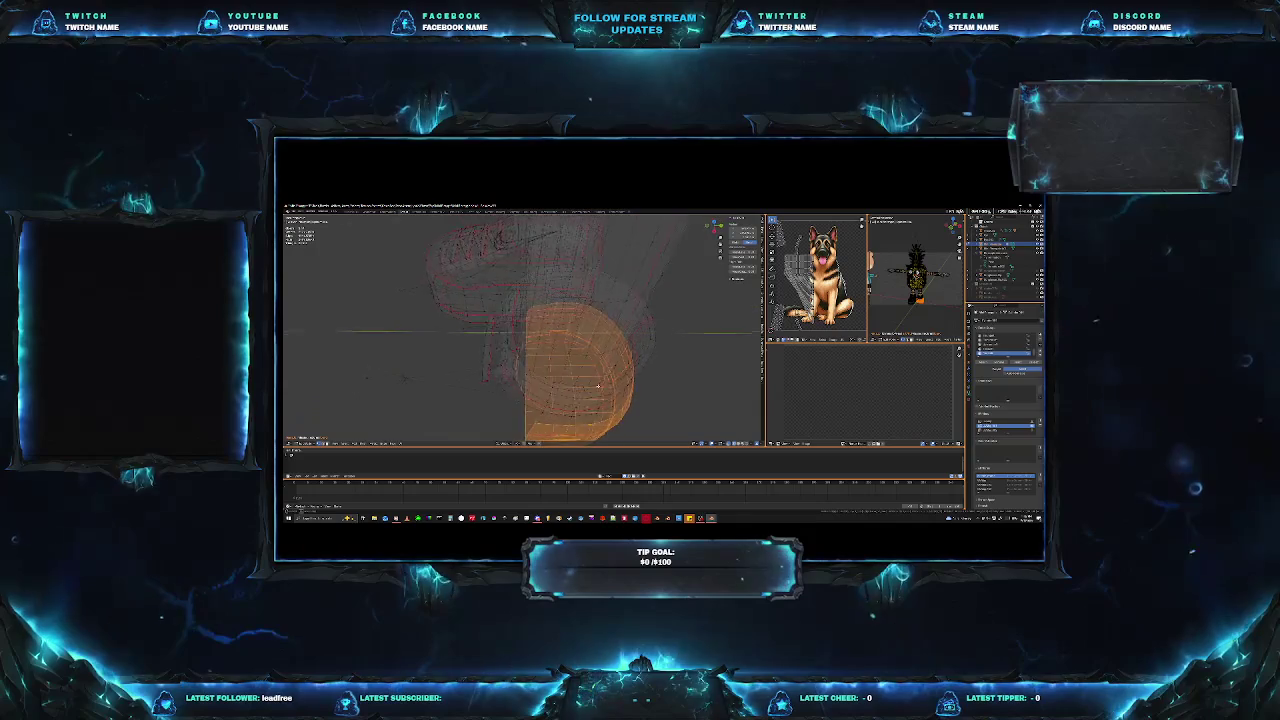
mouse_move(619, 369)
middle_mouse_down()
mouse_move(600, 340)
mouse_move(709, 352)
middle_mouse_up()
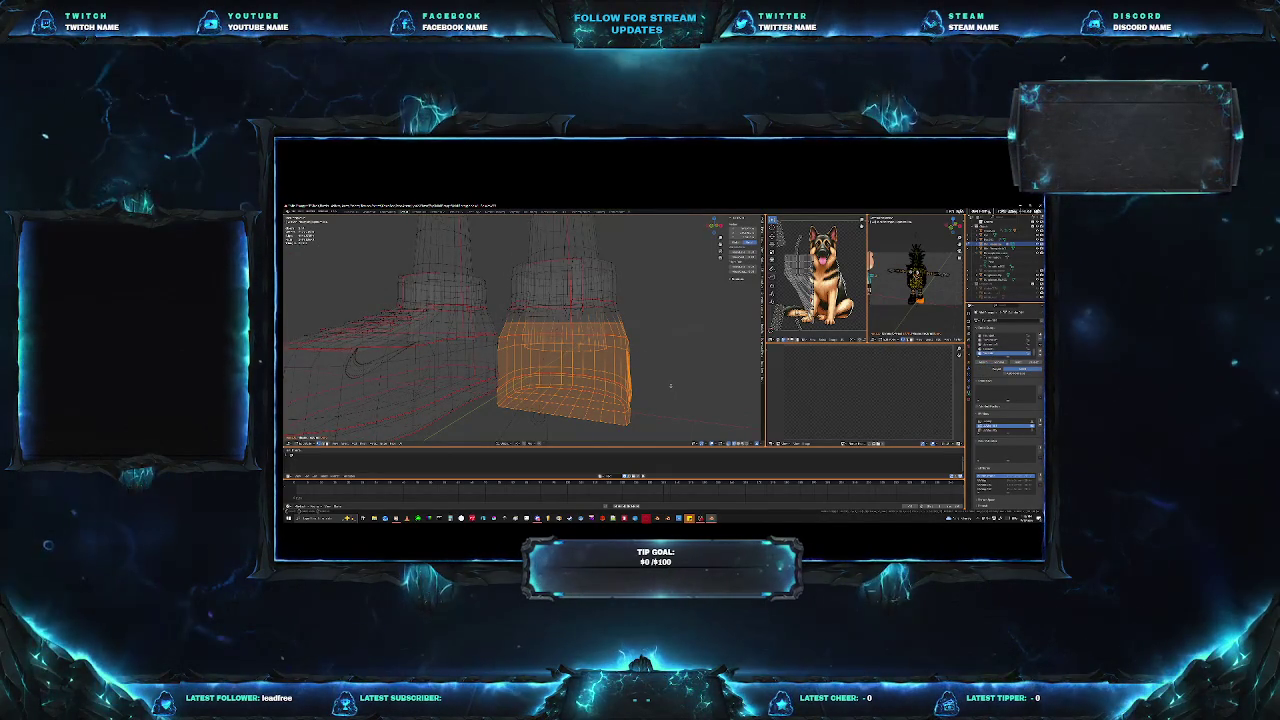
key("Delete")
mouse_move(674, 356)
middle_mouse_down()
mouse_move(639, 369)
mouse_move(675, 367)
mouse_move(665, 387)
mouse_move(622, 344)
middle_mouse_up()
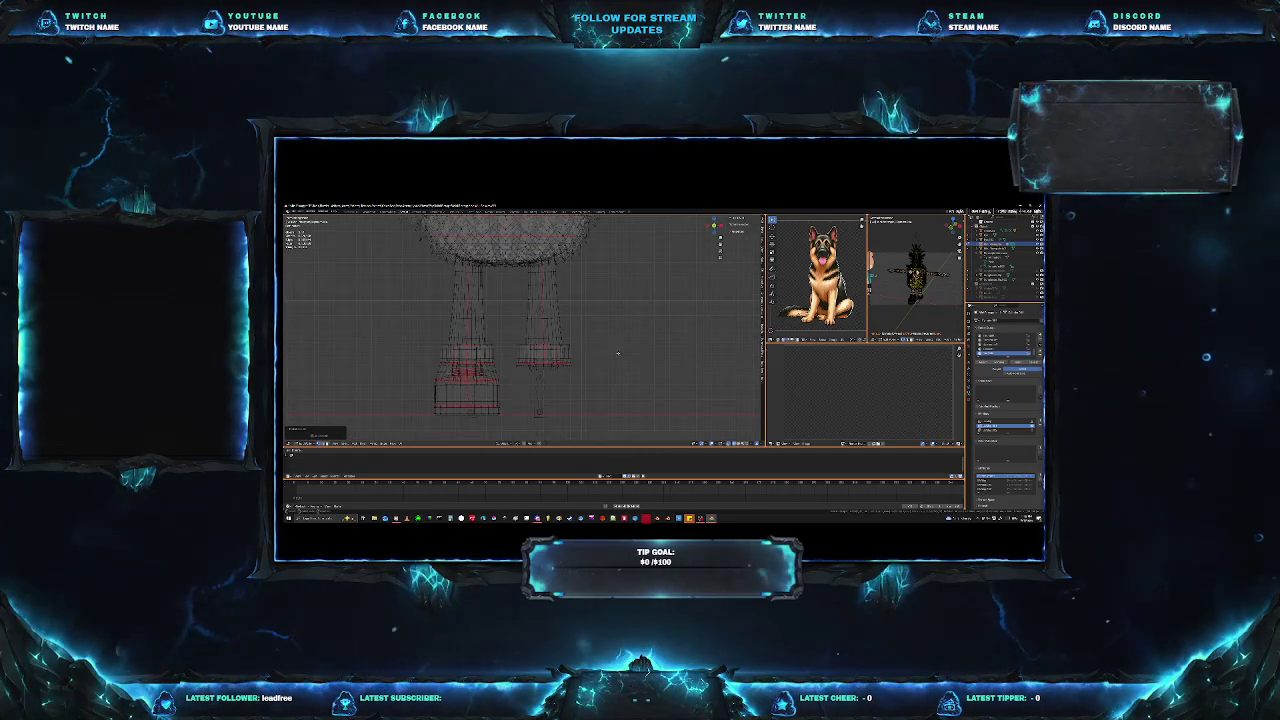
scroll(618, 353, "up", 3)
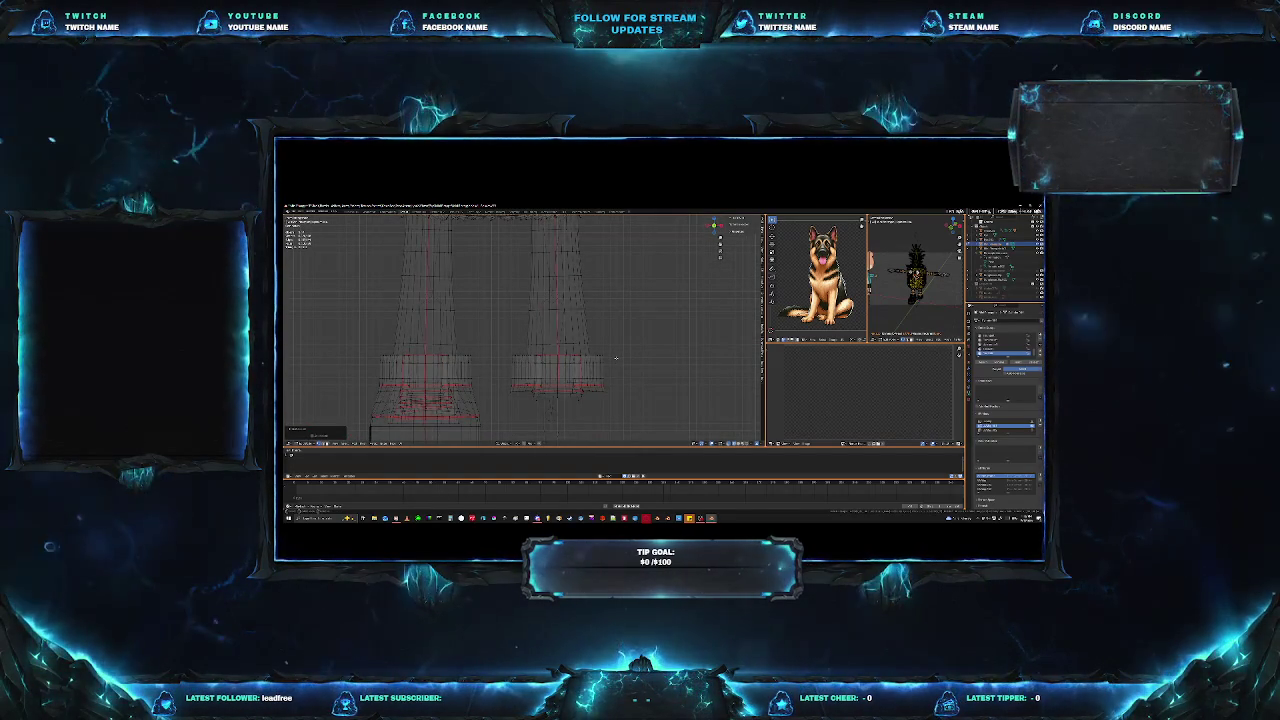
mouse_move(624, 408)
left_mouse_down()
mouse_move(555, 298)
mouse_move(606, 316)
left_mouse_up()
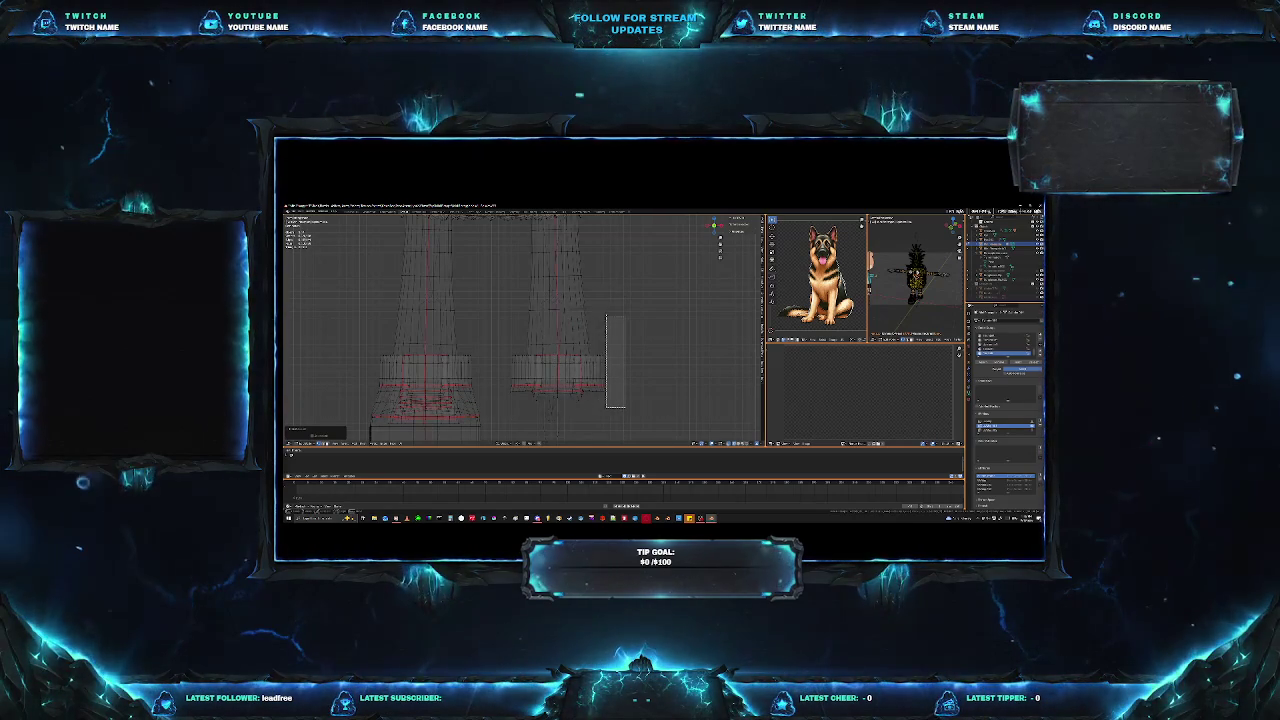
middle_click_drag(608, 318, 638, 344, "shift")
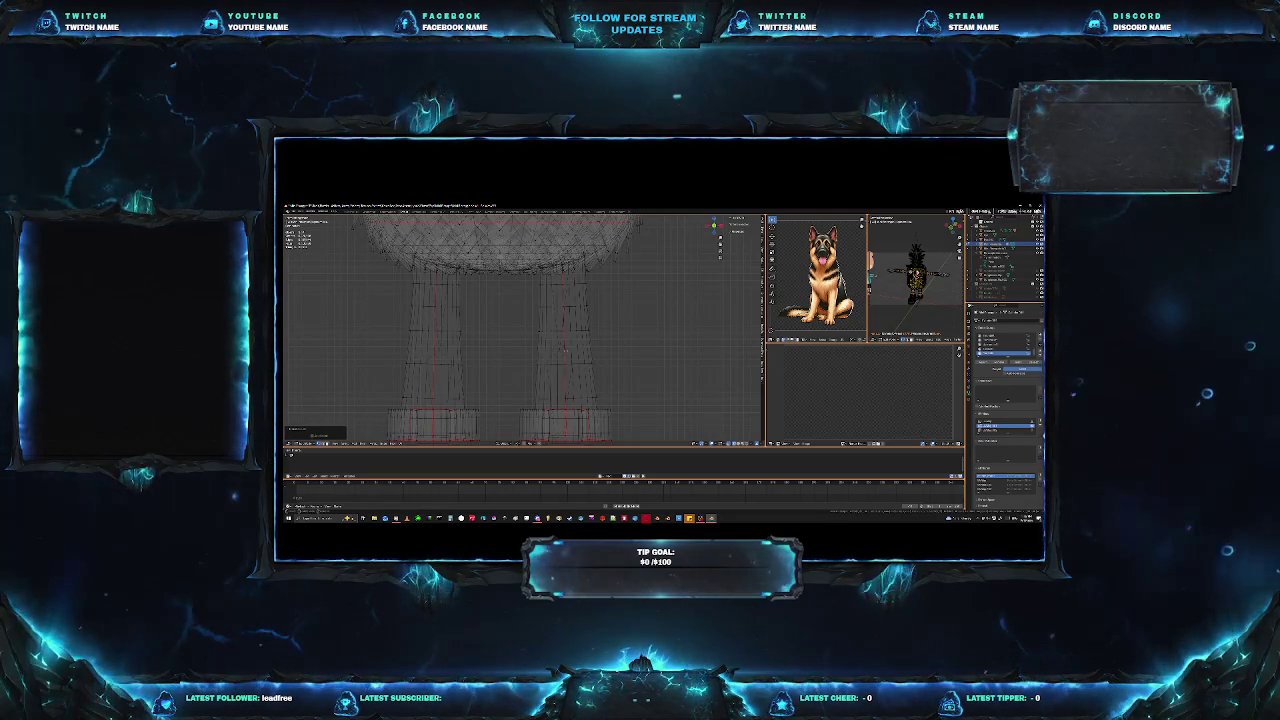
mouse_move(520, 330)
middle_mouse_down()
mouse_move(520, 360)
mouse_move(564, 357)
middle_mouse_up()
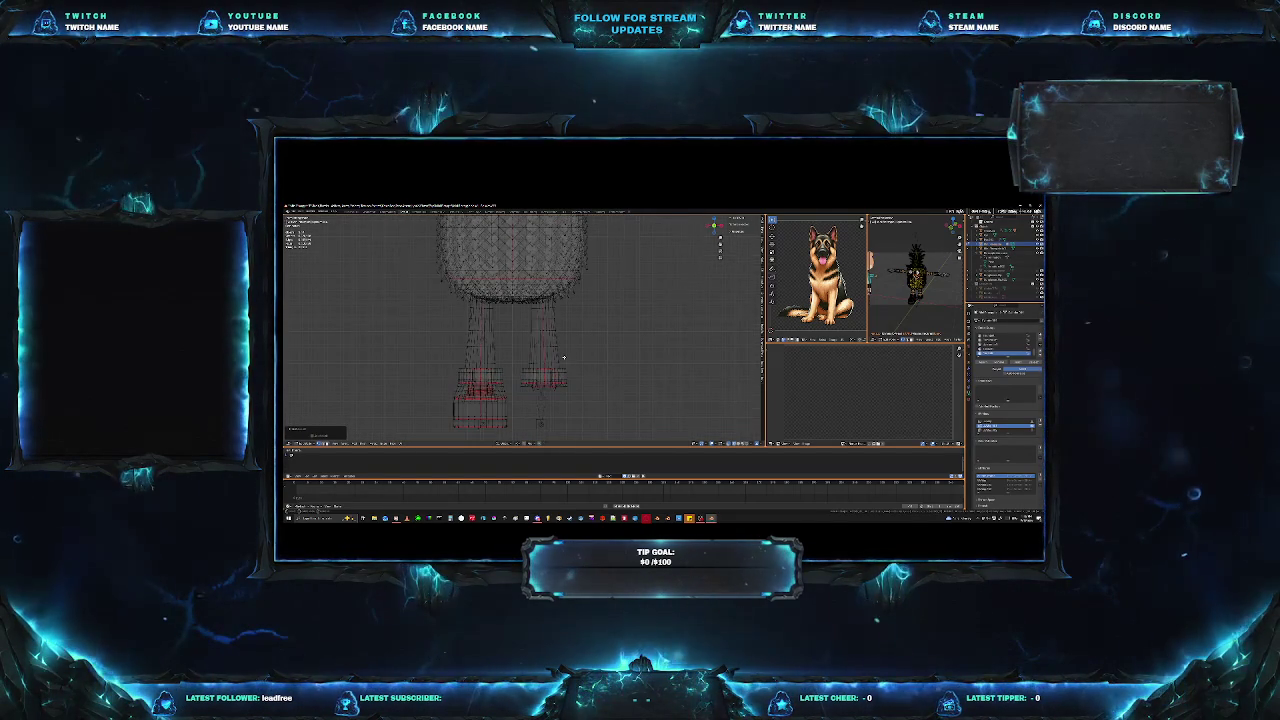
scroll(563, 357, "up", 2)
Step: Box-select the armature's lower-leg bones and scale them along the X axis
left_click(560, 350)
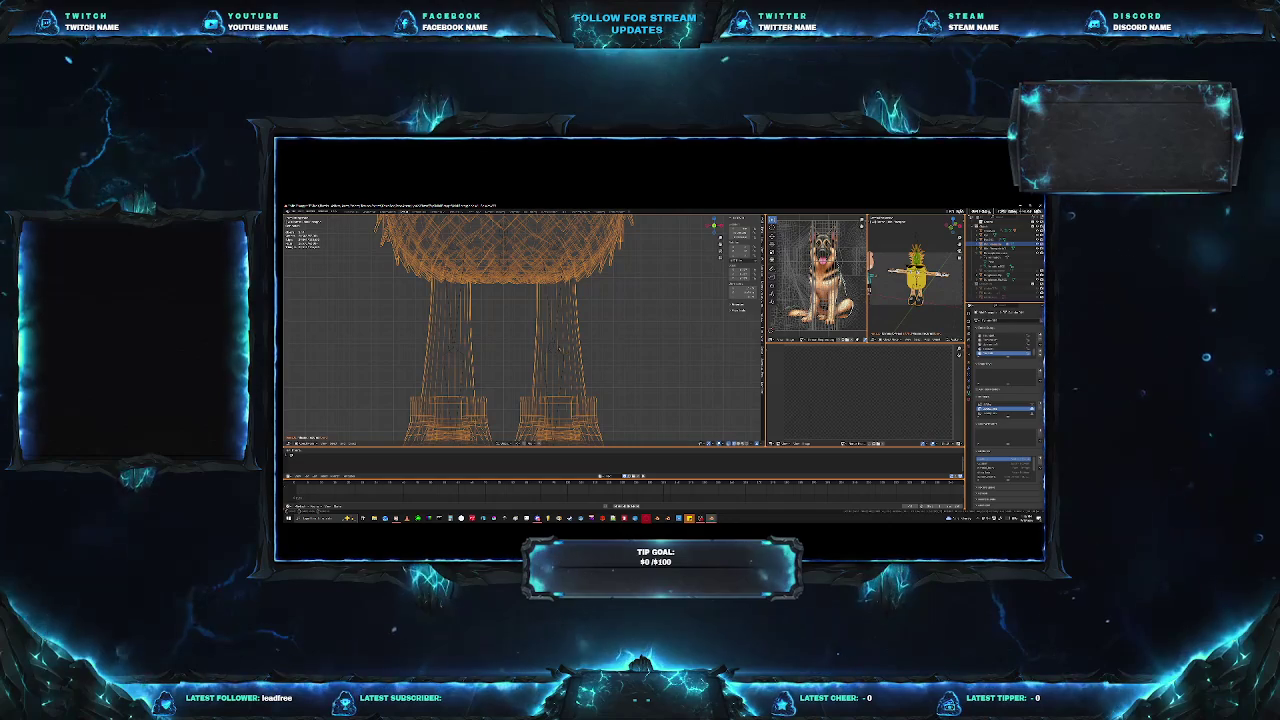
left_click(1005, 253)
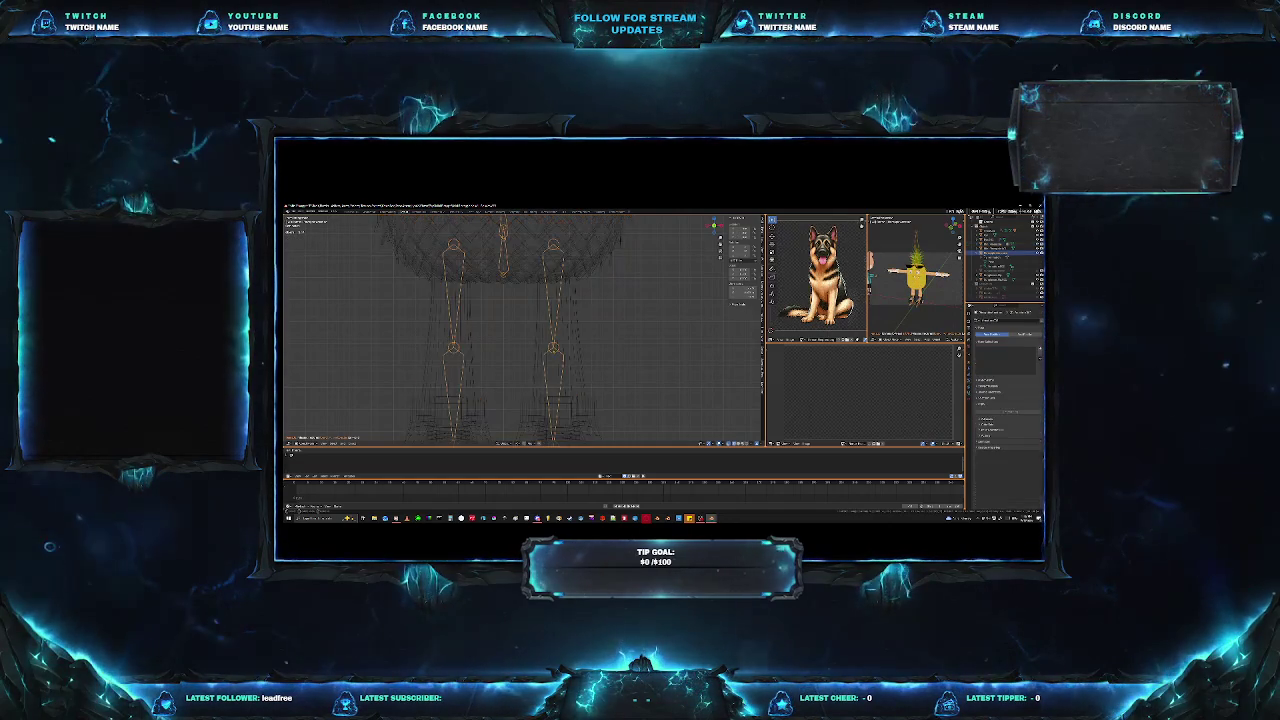
middle_click_drag(553, 350, 556, 368)
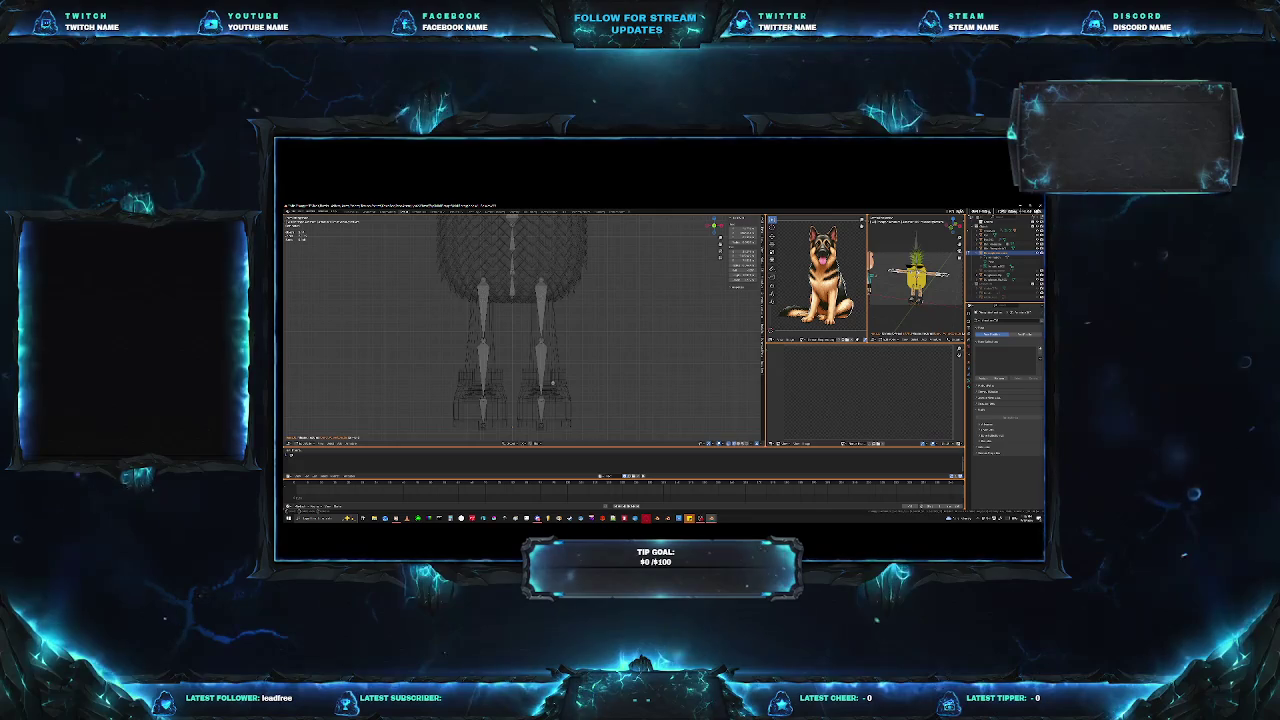
key("b")
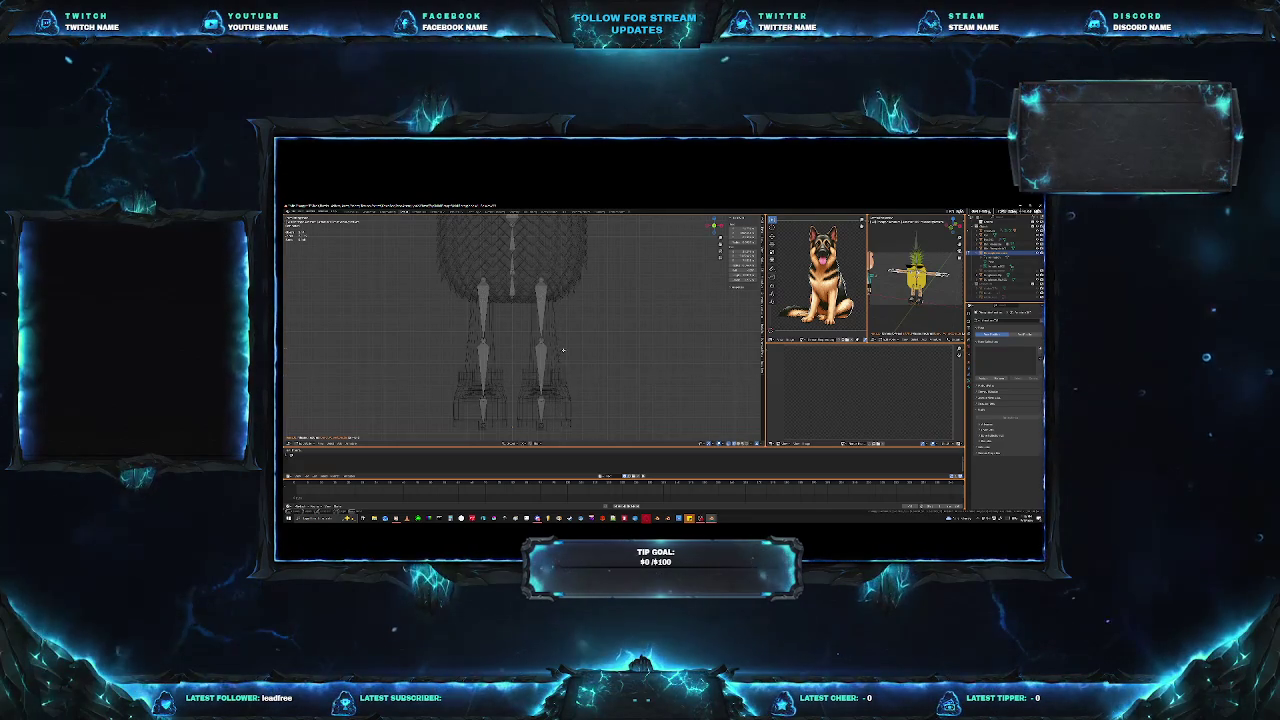
left_click_drag(570, 340, 426, 447)
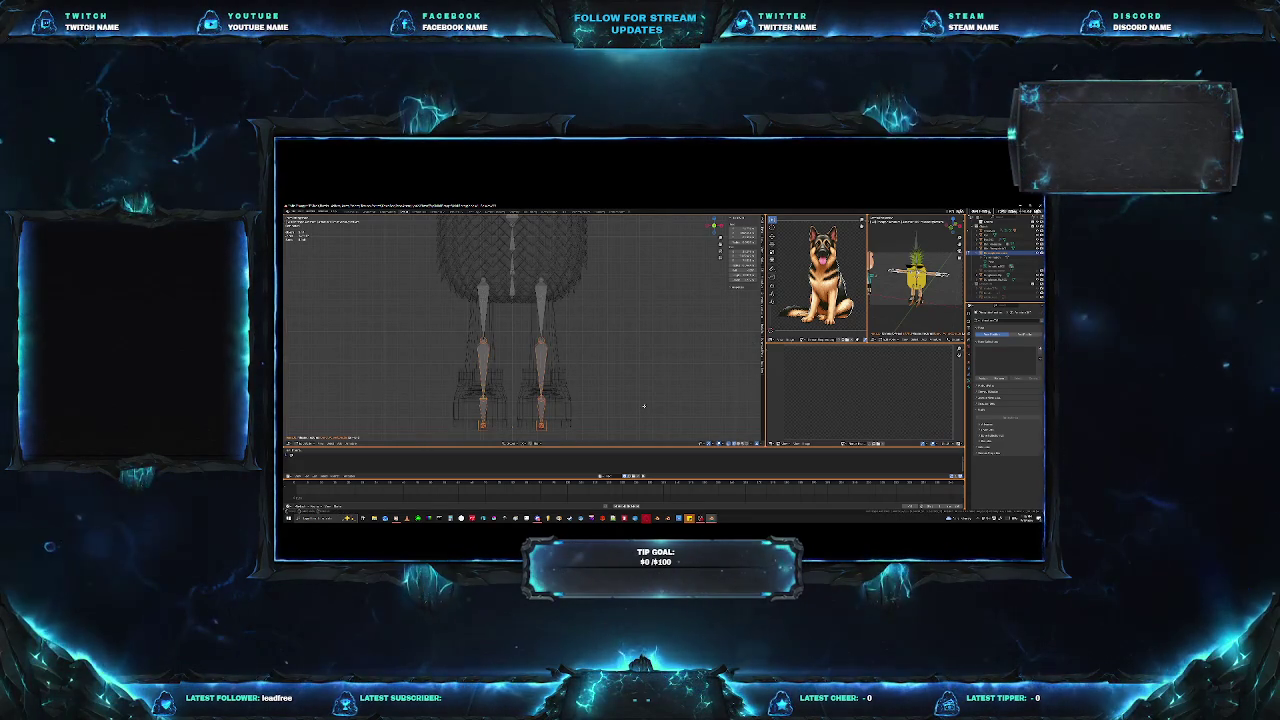
key("s")
key("x")
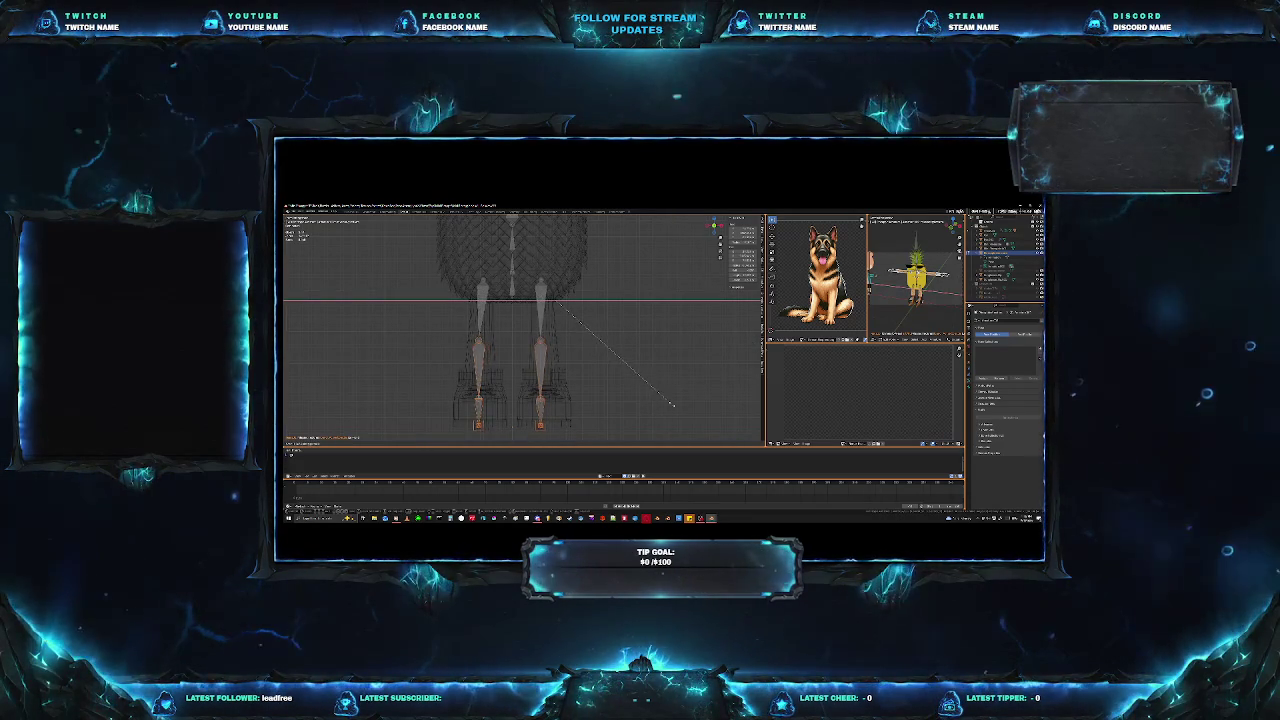
left_click(673, 405)
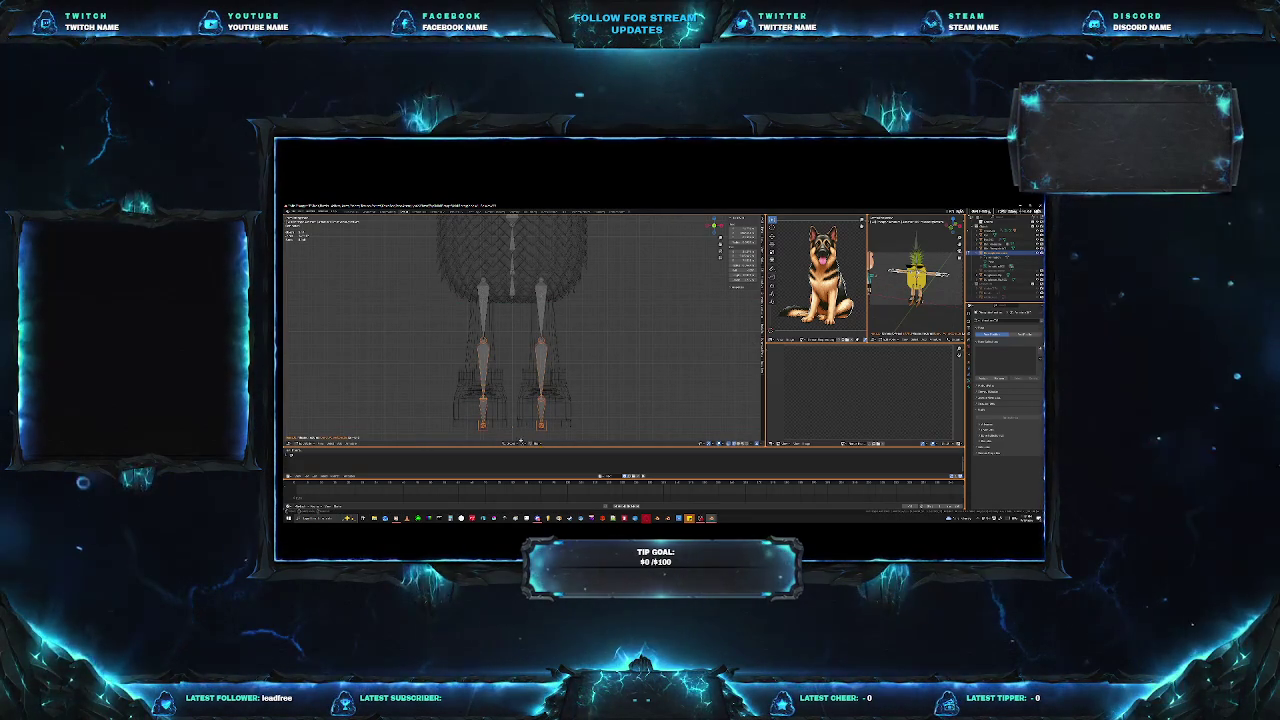
Step: Pick a pivot option for the bones and scale the leg bones sideways on X again
key("ctrl+a")
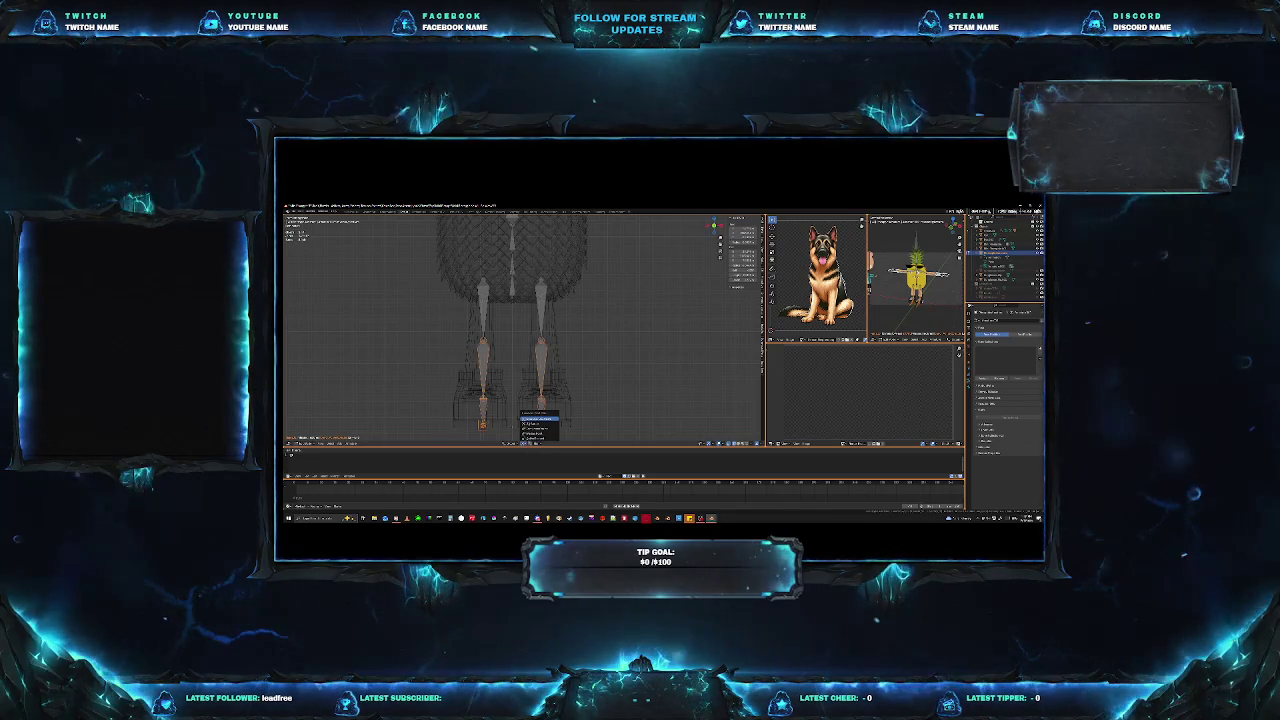
left_click(530, 418)
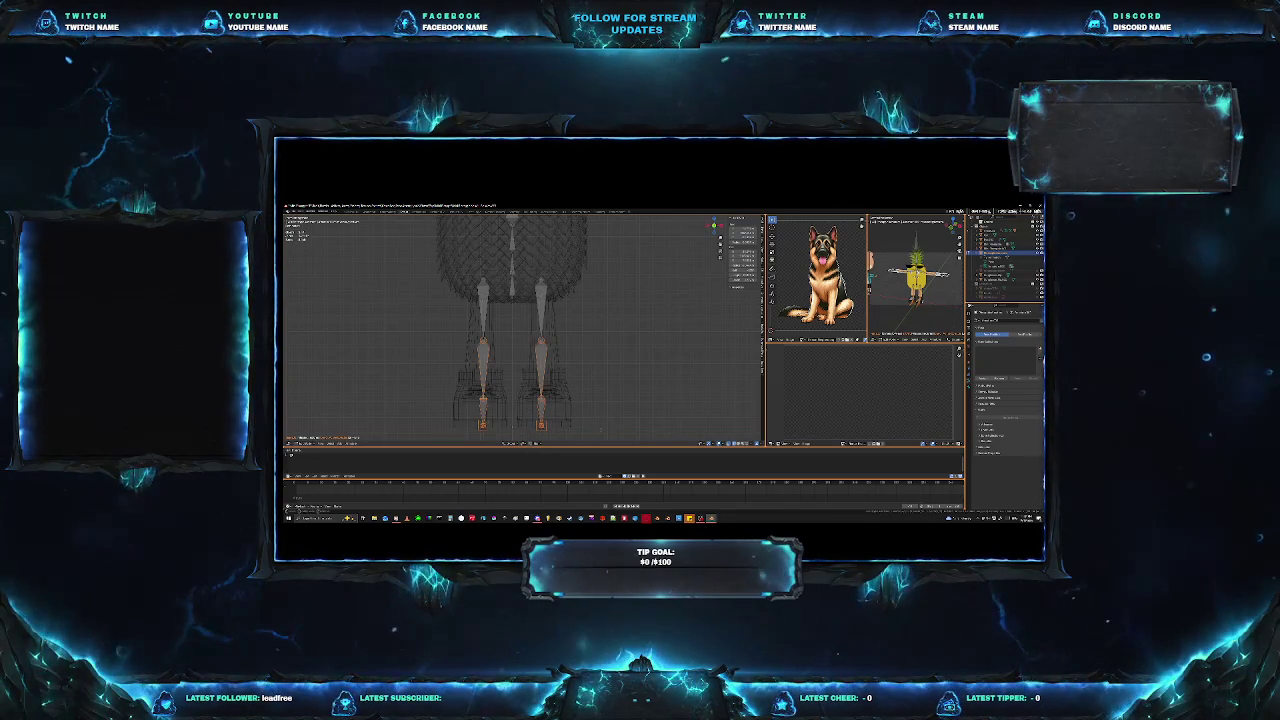
key("s")
key("x")
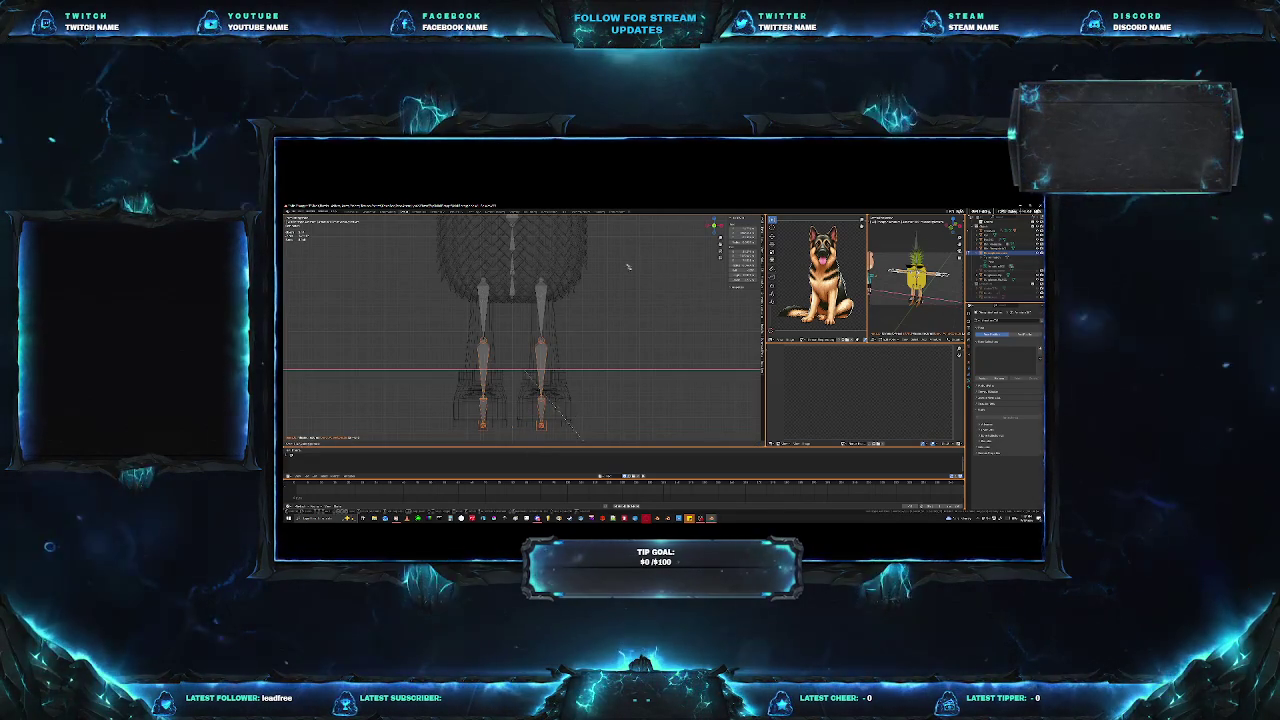
left_click(580, 440)
key("ctrl+a")
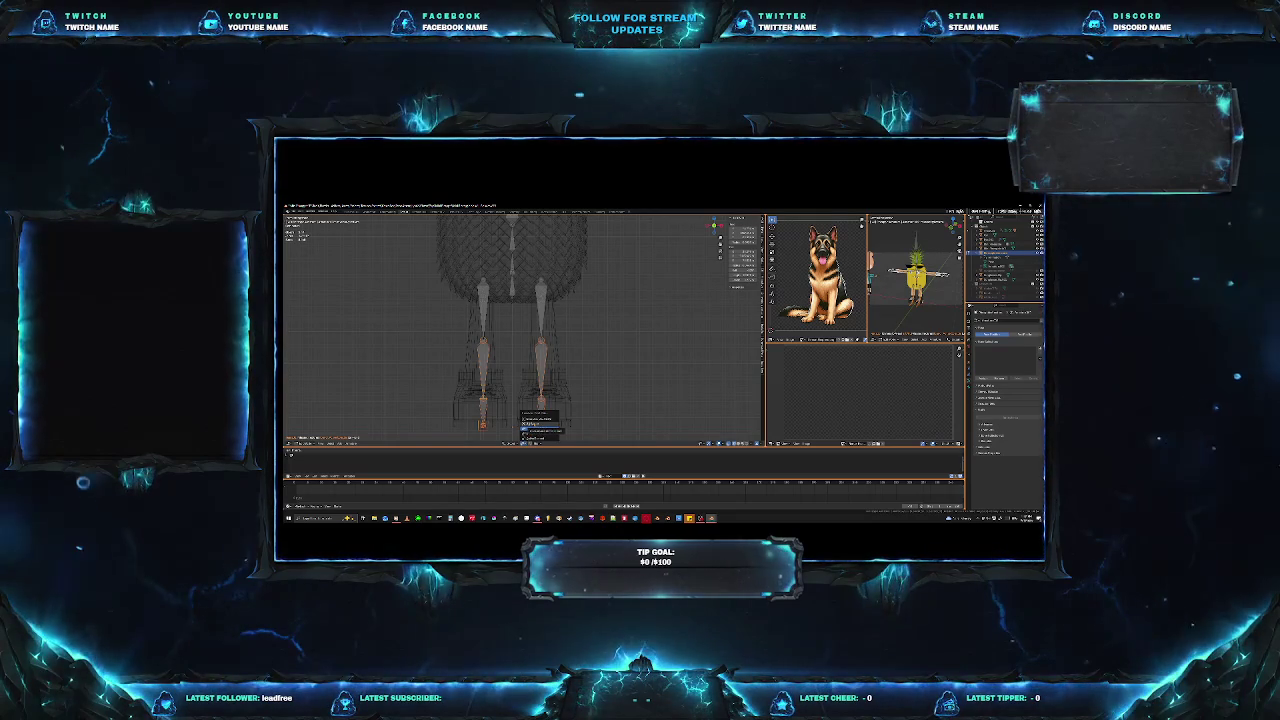
scroll(594, 397, "down", 5)
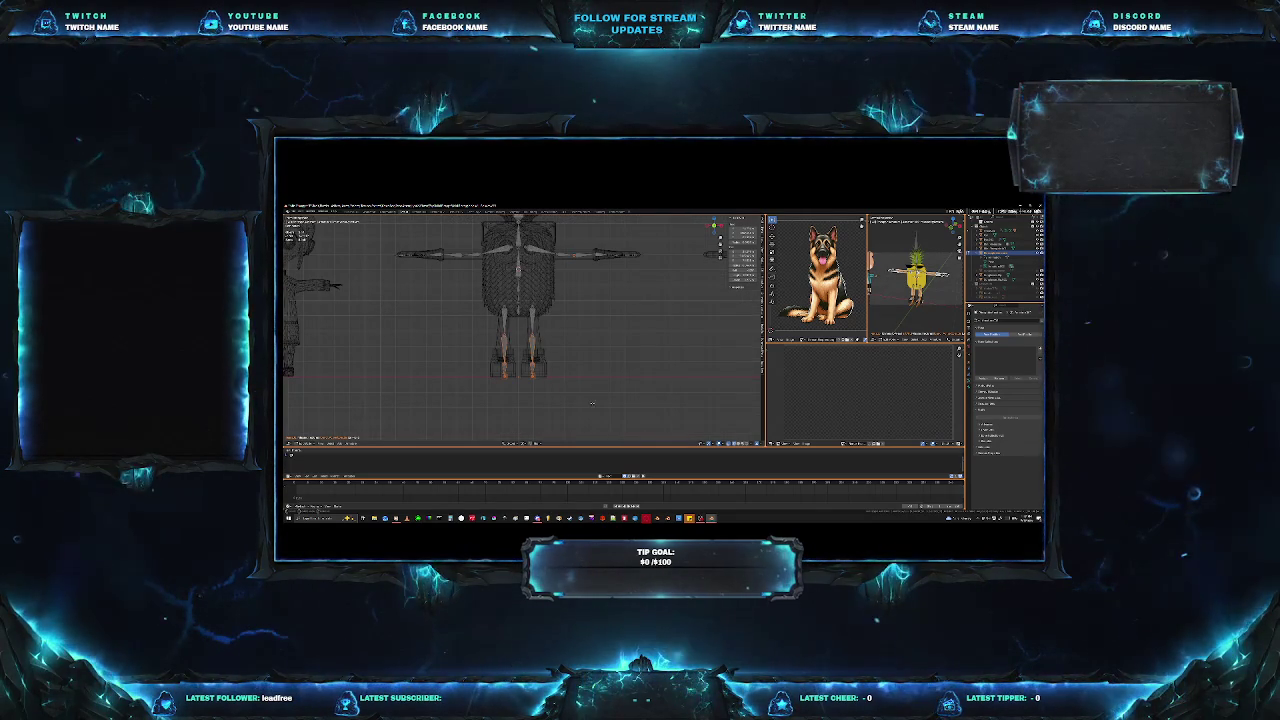
Step: Scale the leg bones on X to adjust their spacing and centre them in the legs
key("s")
key("x")
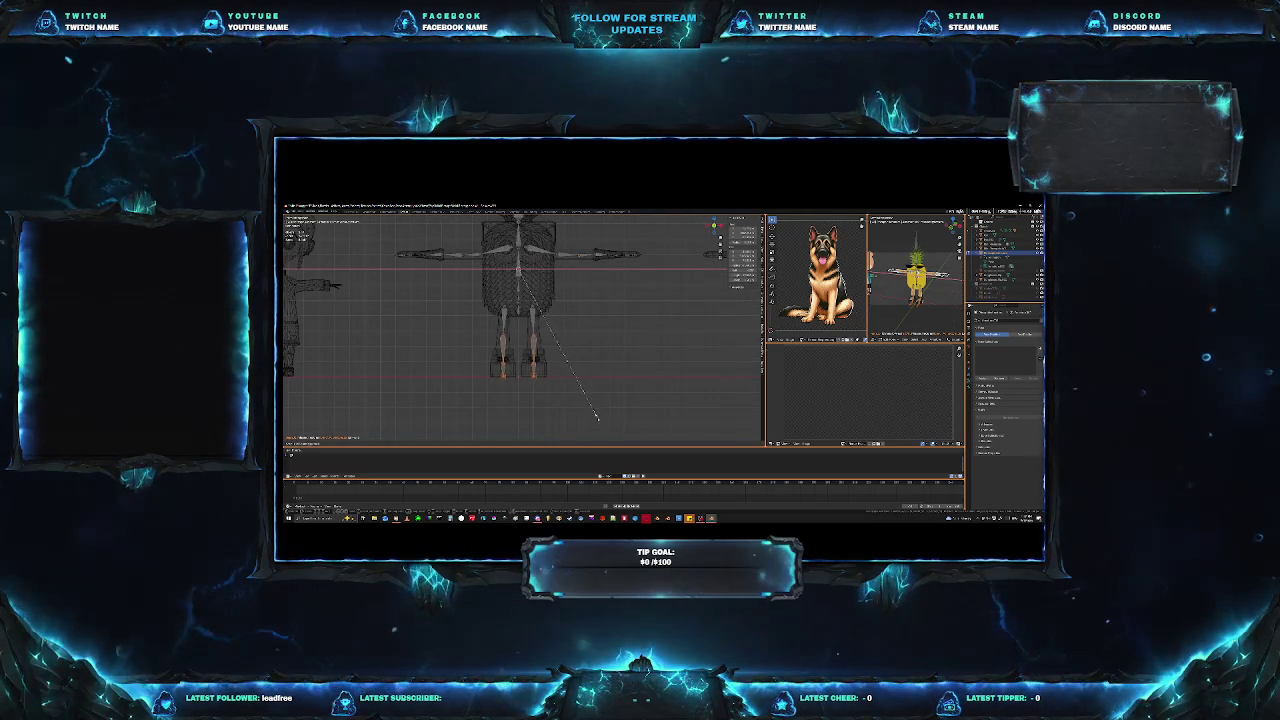
left_click(594, 420)
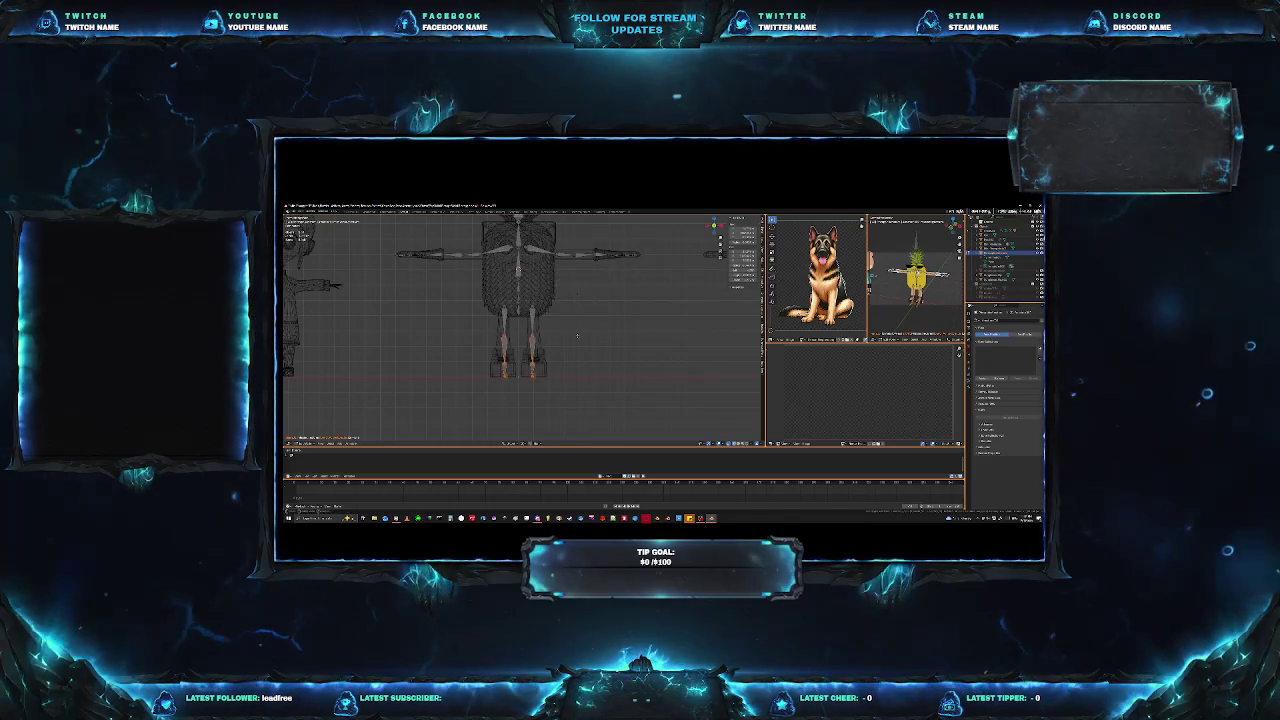
scroll(600, 360, "up", 3)
scroll(605, 377, "up", 2)
middle_click_drag(605, 377, 604, 357, "shift")
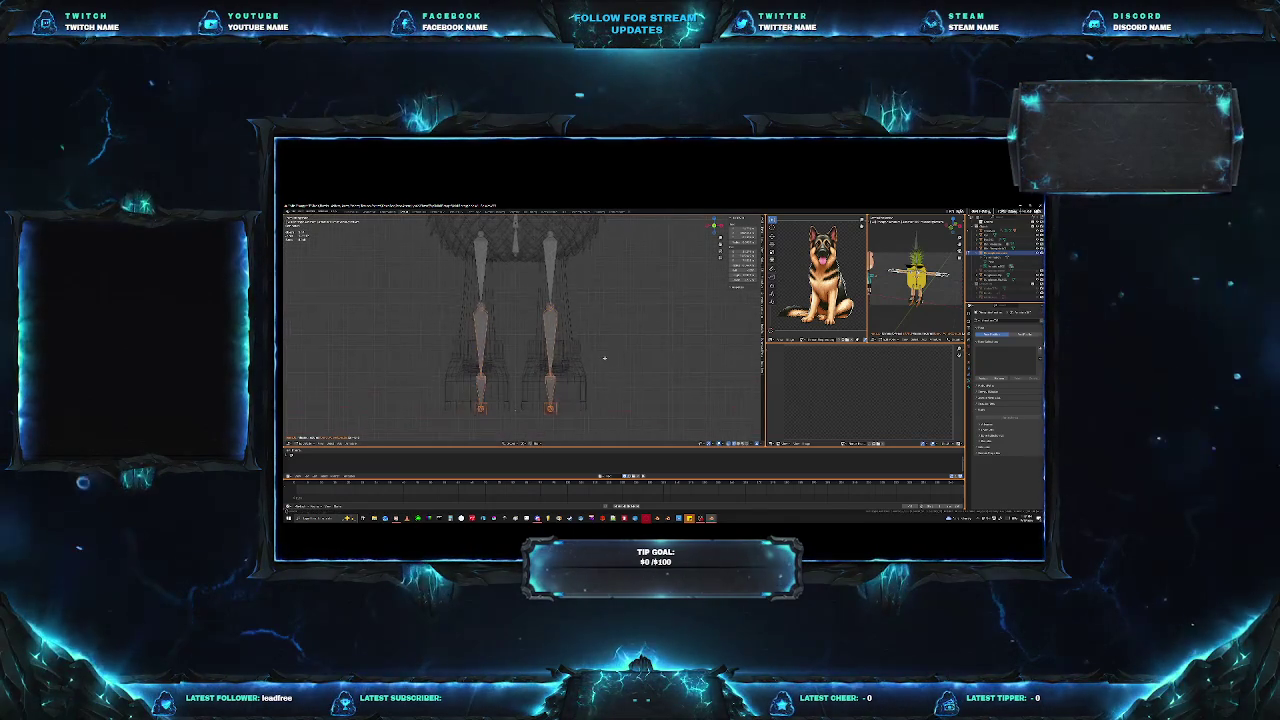
Step: Rotate the right leg bone to a new angle, then deselect the bones
key("r")
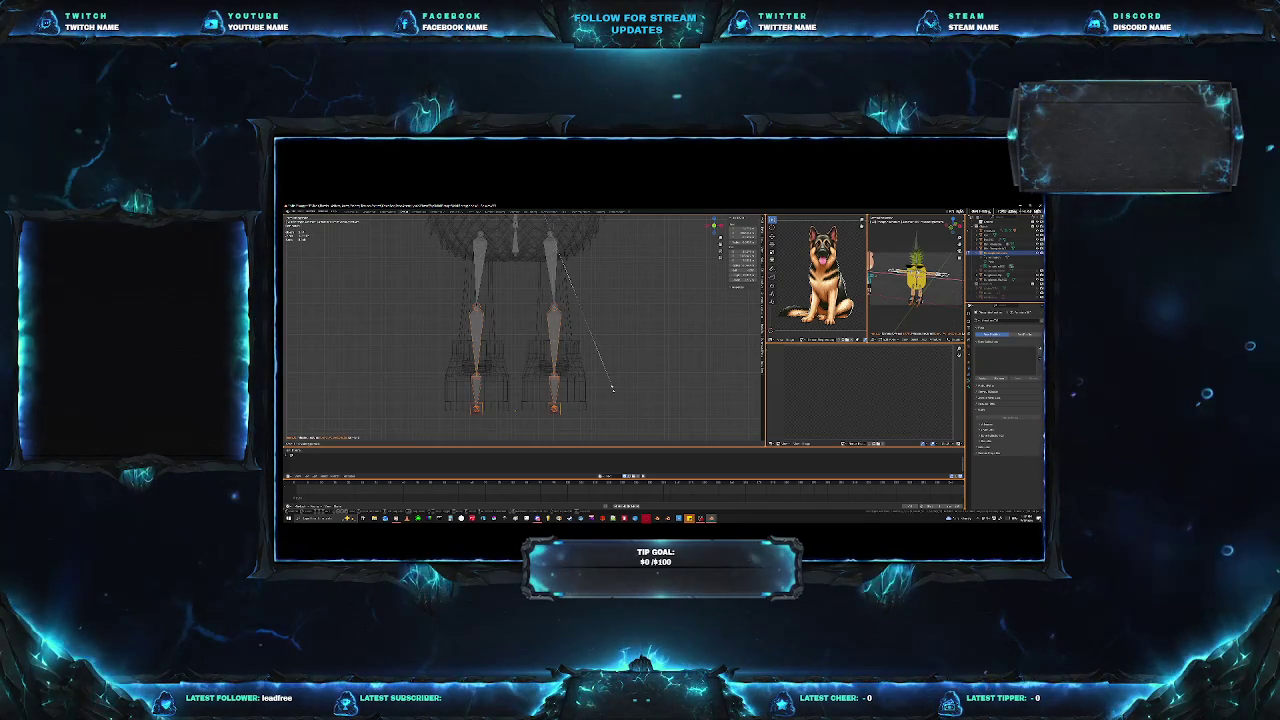
left_click(611, 388)
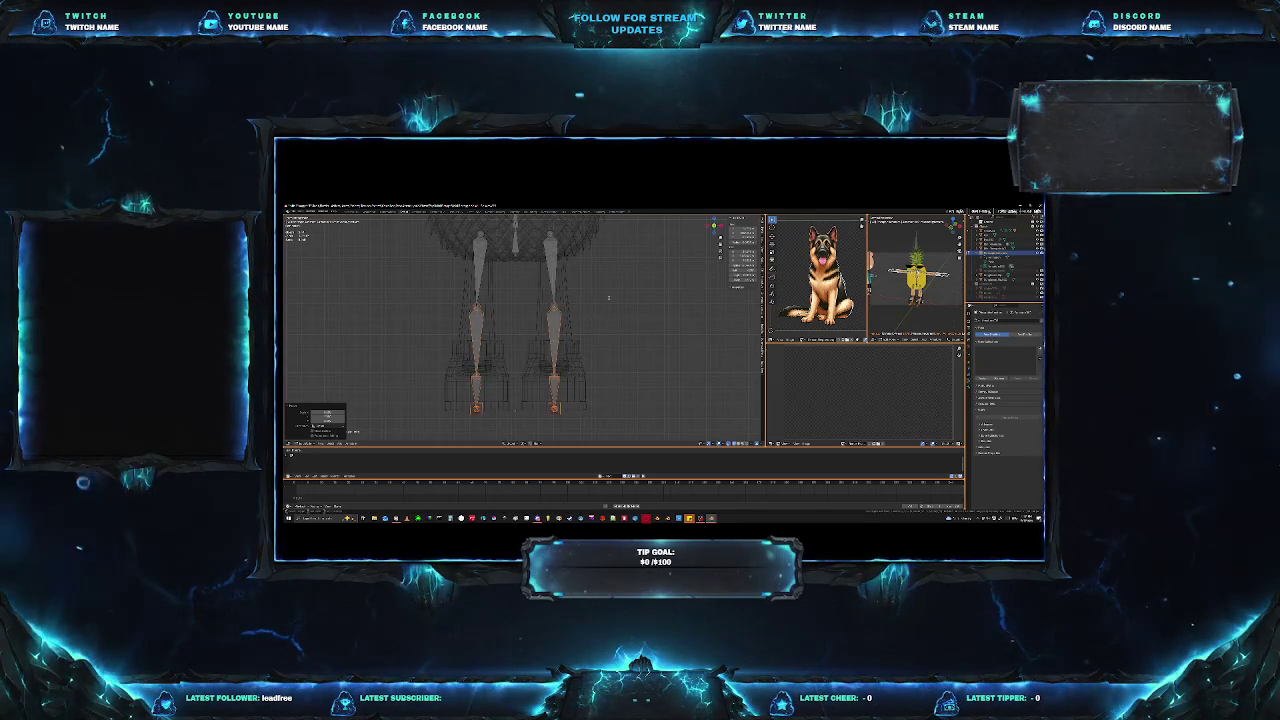
middle_click_drag(608, 297, 646, 340)
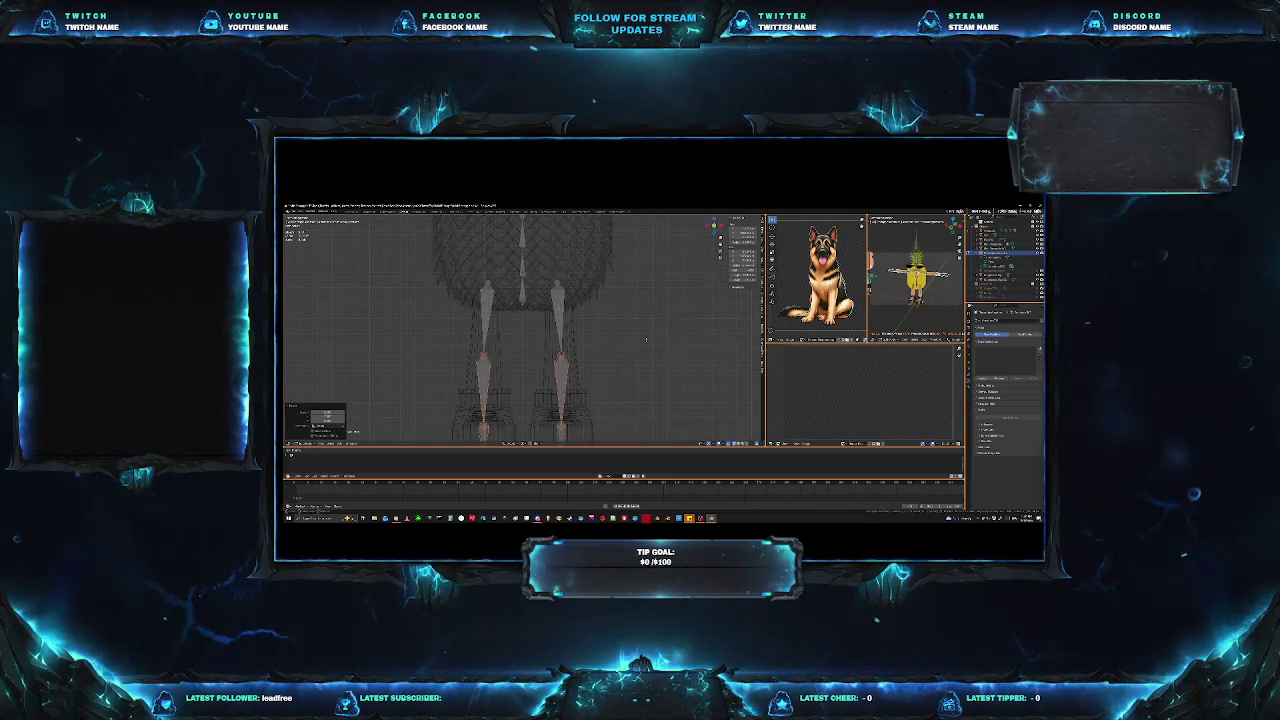
left_click(646, 340)
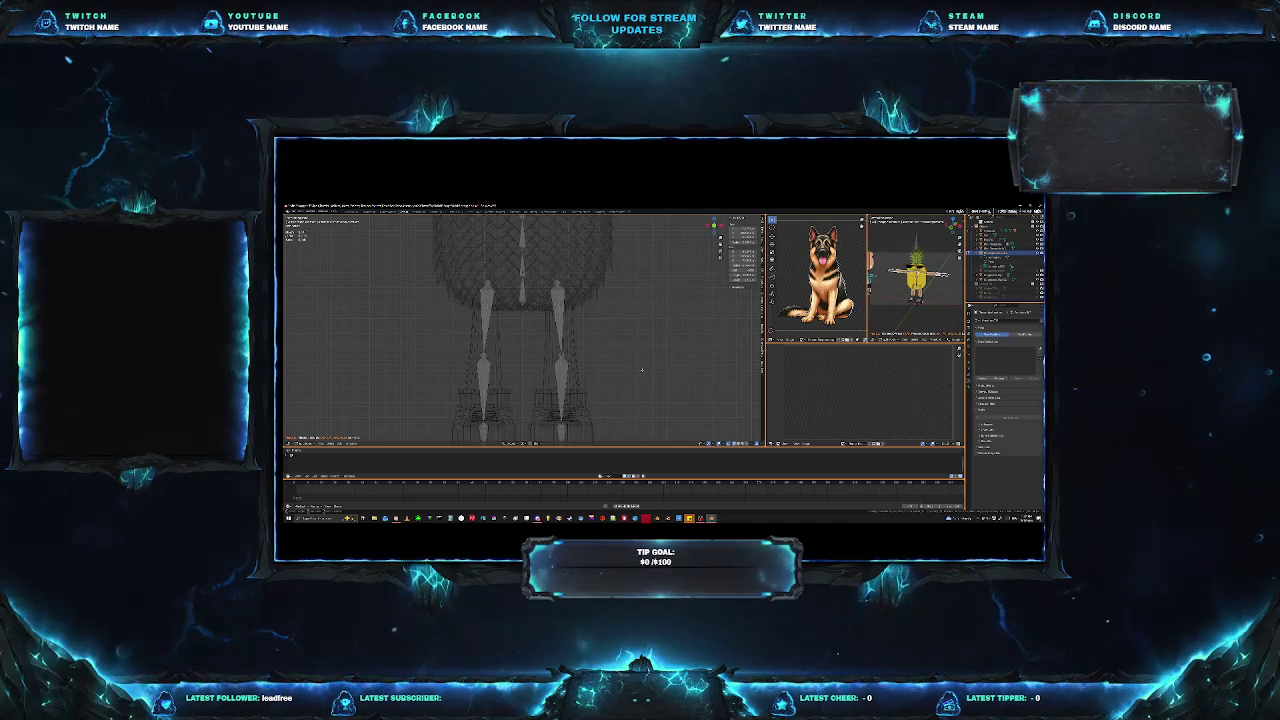
mouse_move(642, 370)
middle_mouse_down()
mouse_move(630, 341)
mouse_move(640, 346)
middle_mouse_up()
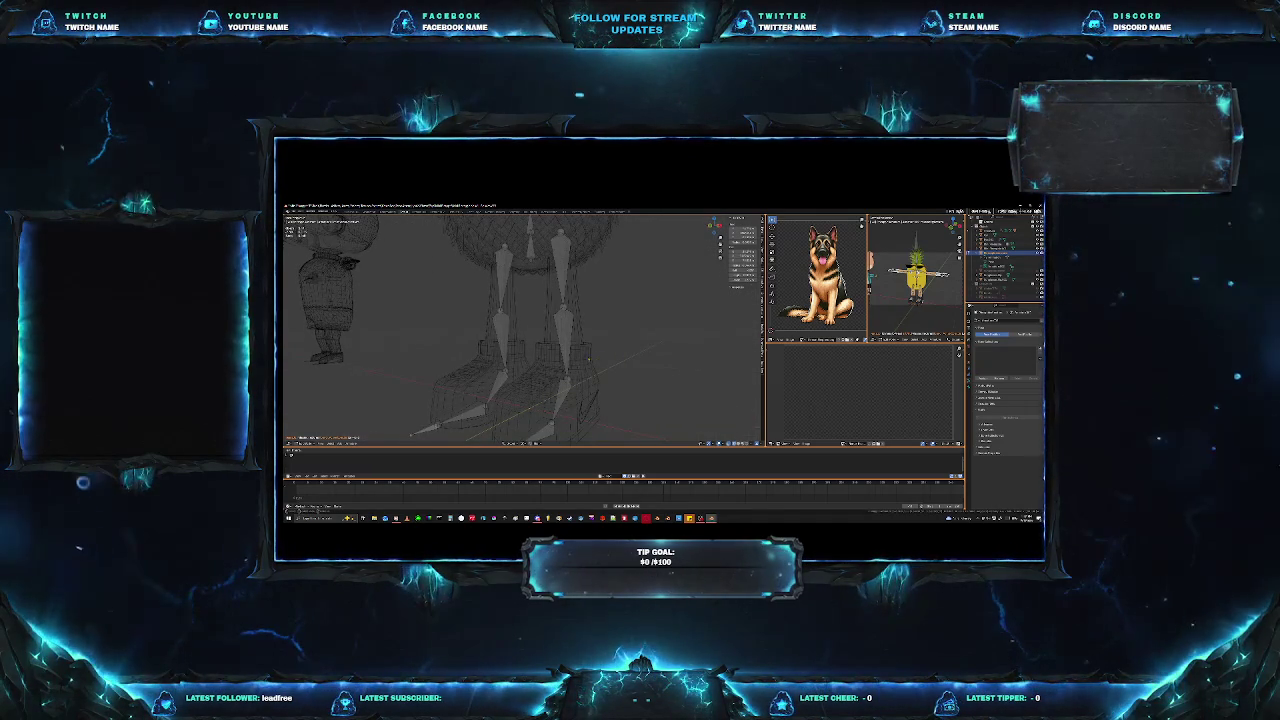
Step: Hide the armature and put the character mesh into Edit Mode
left_click(588, 358)
key("h")
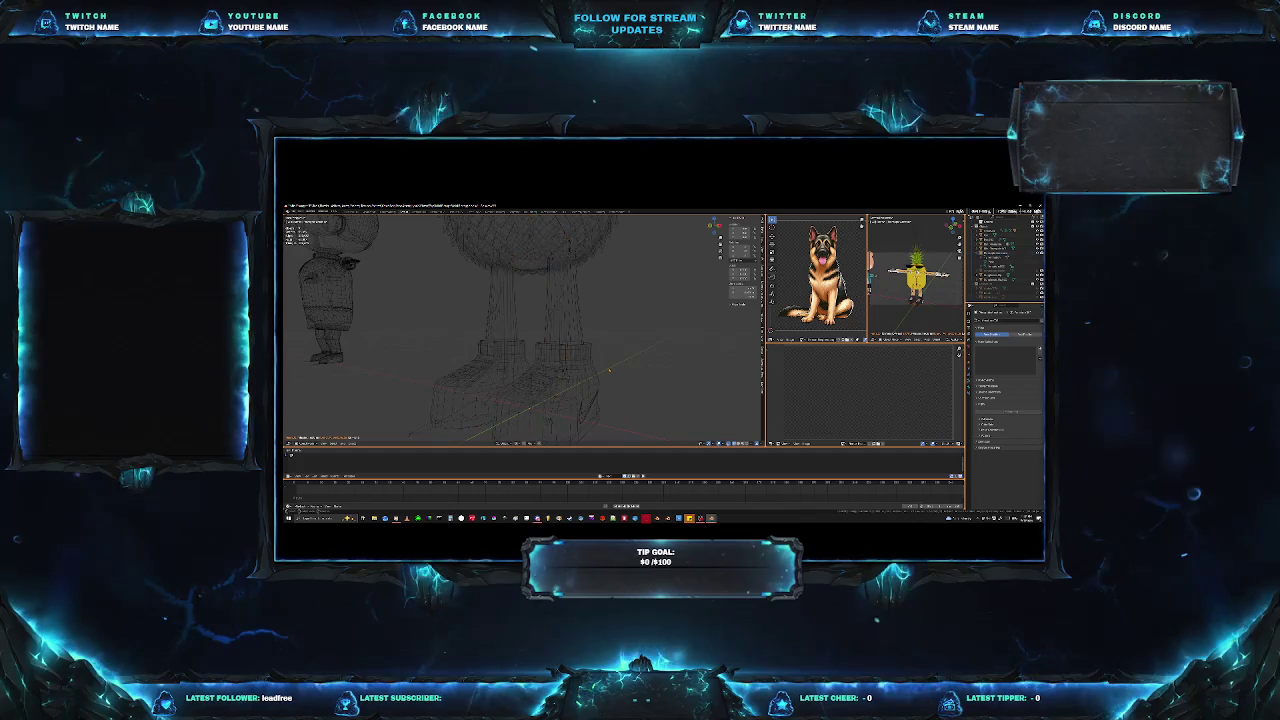
left_click(590, 370)
key("Tab")
Step: In front view, box-select the right leg's vertices, refit them to the bones, then deselect
middle_click_drag(590, 370, 603, 372)
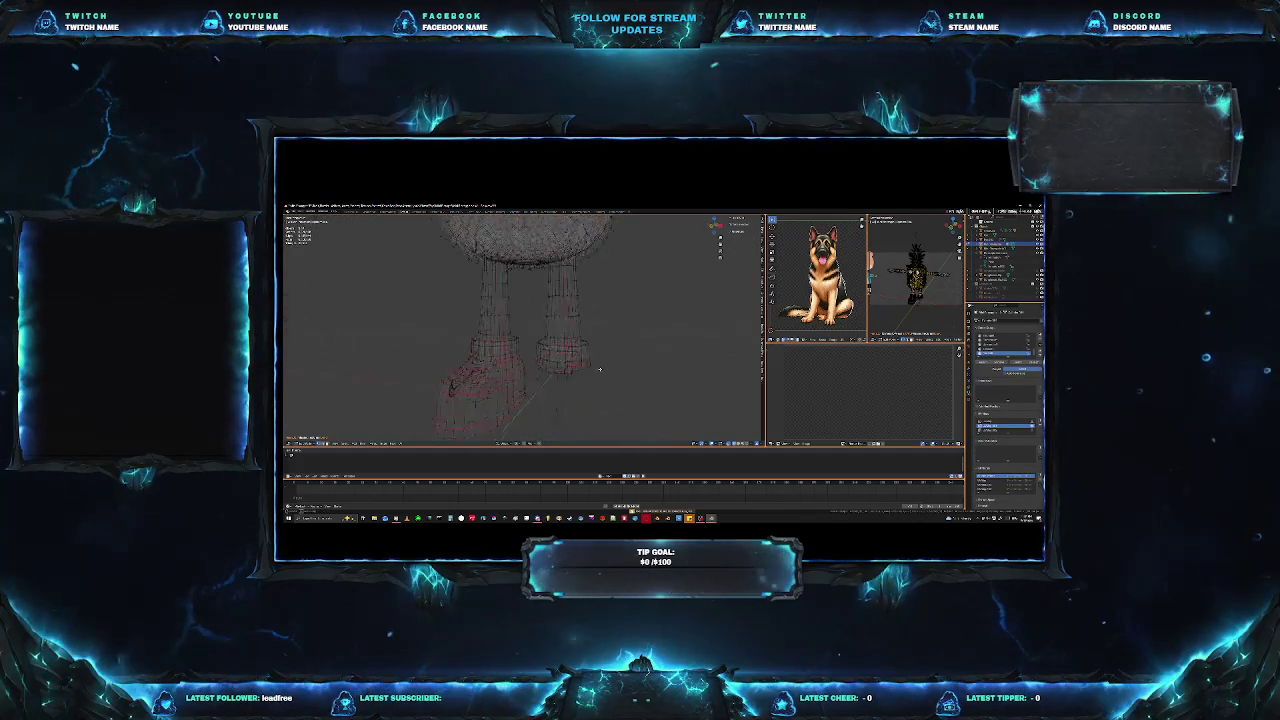
key("KP_1")
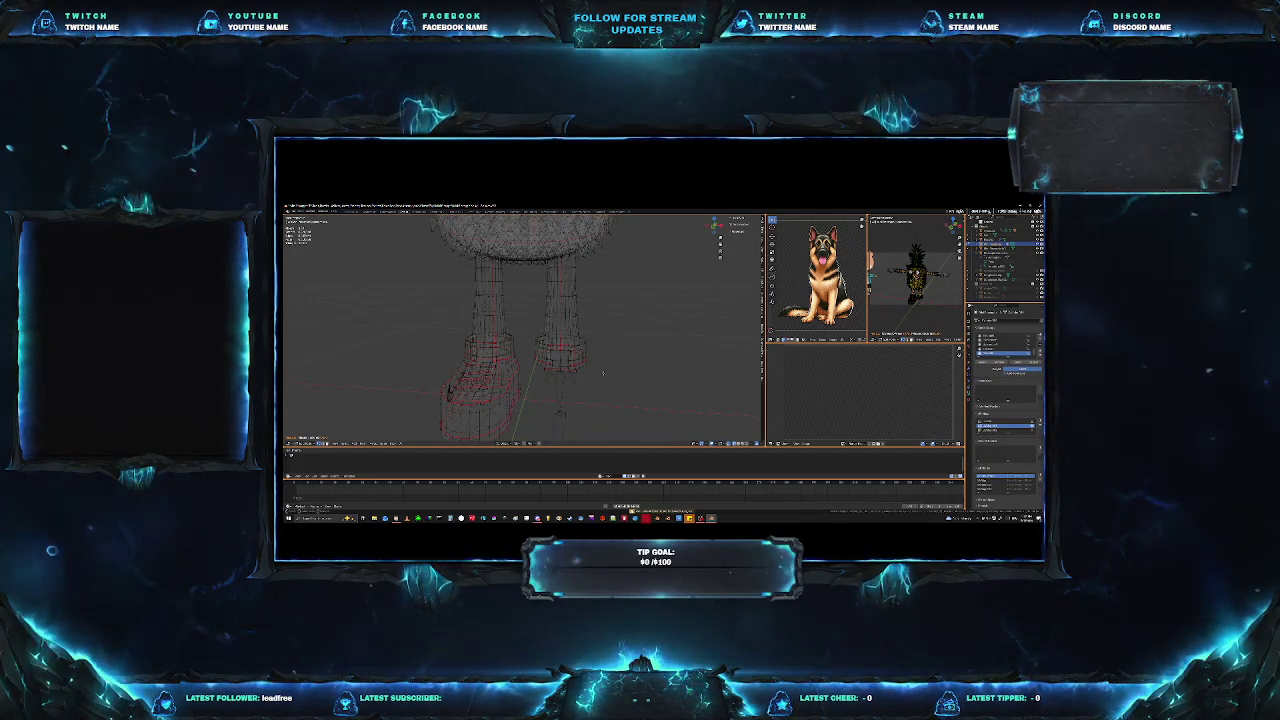
scroll(610, 352, "up", 1)
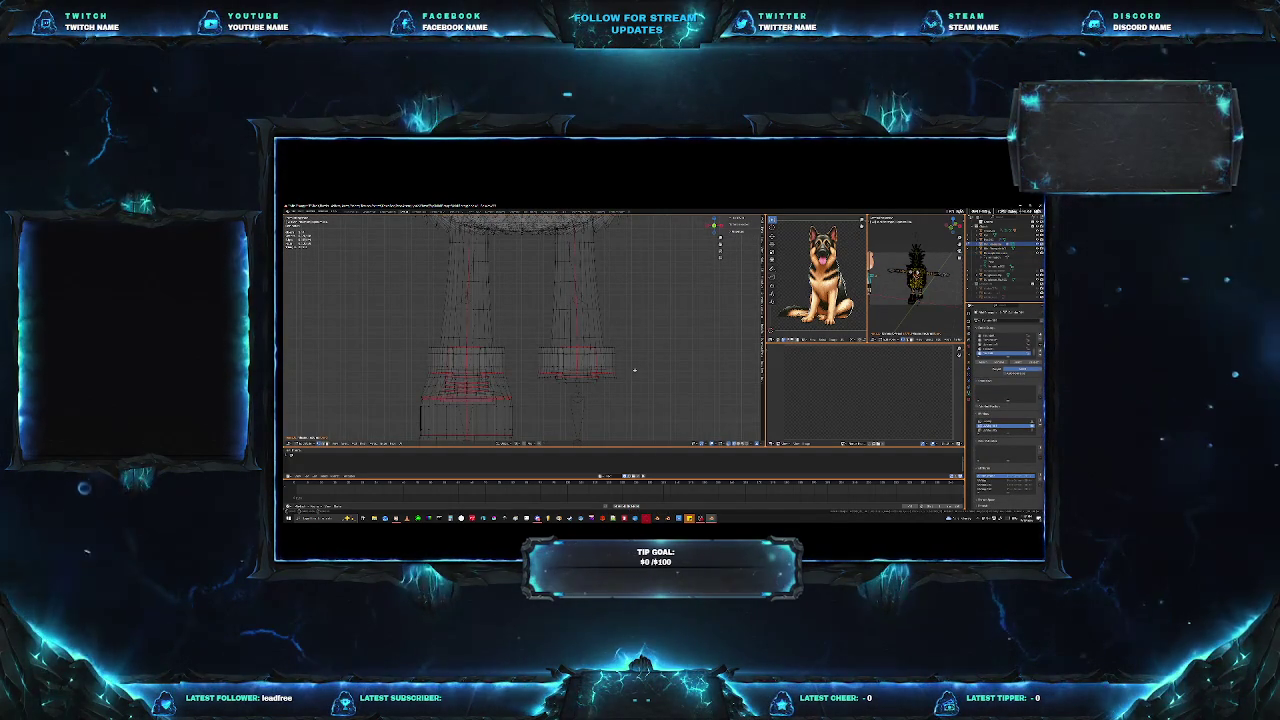
left_click_drag(631, 399, 540, 277)
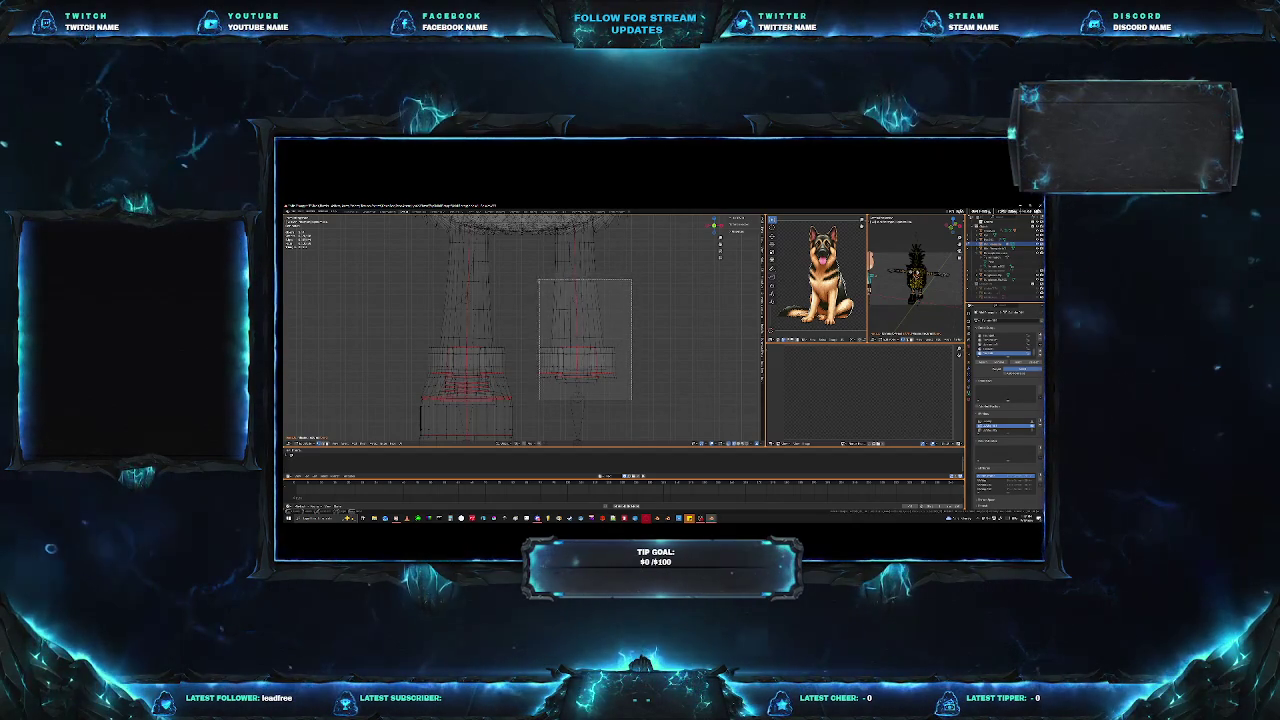
left_click_drag(540, 277, 540, 278)
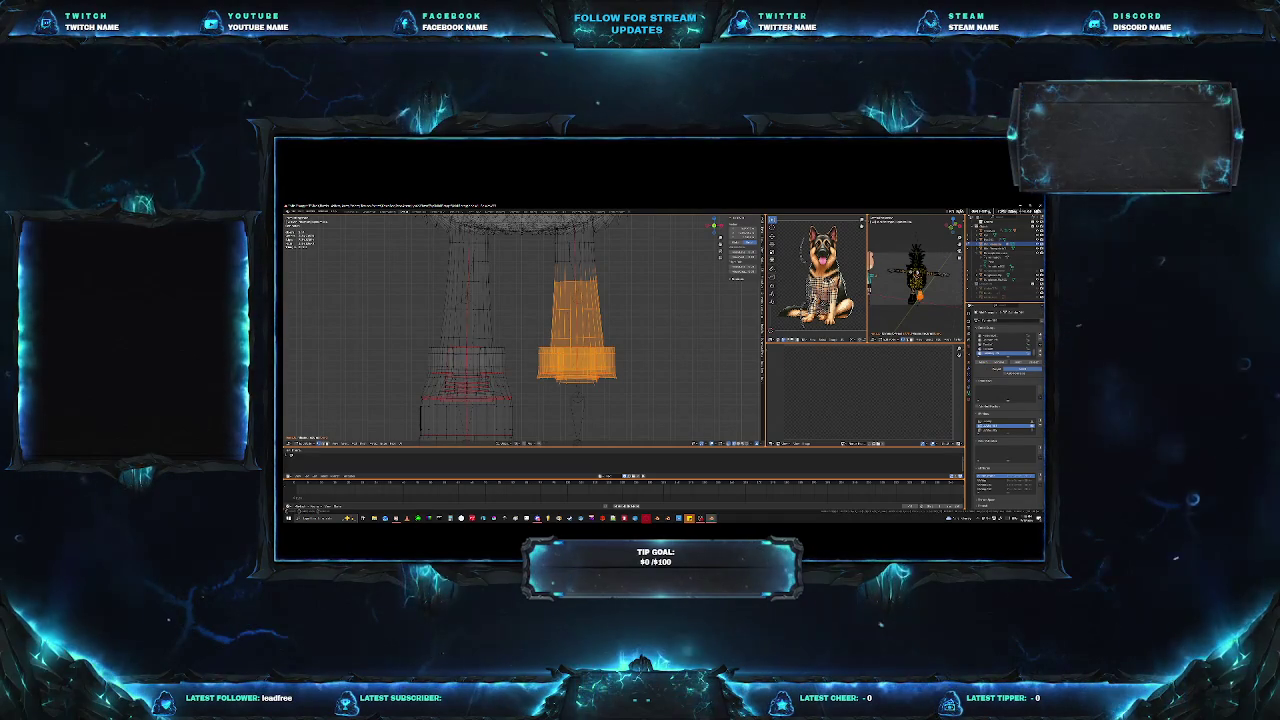
mouse_move(650, 302)
middle_mouse_down("shift")
mouse_move(658, 352)
mouse_move(609, 359)
middle_mouse_up("shift")
key("alt+a")
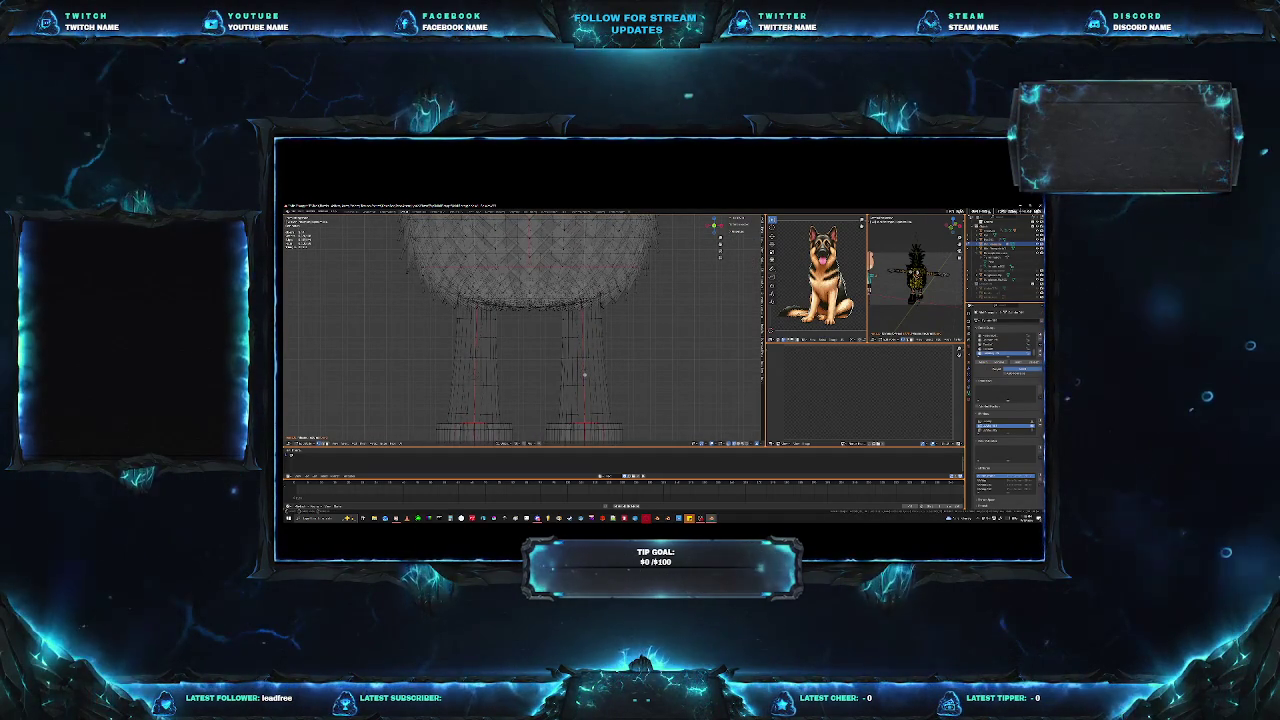
Step: Box-select the lower joints of both leg bones and raise them slightly along Z
left_click(585, 375)
left_click(585, 375)
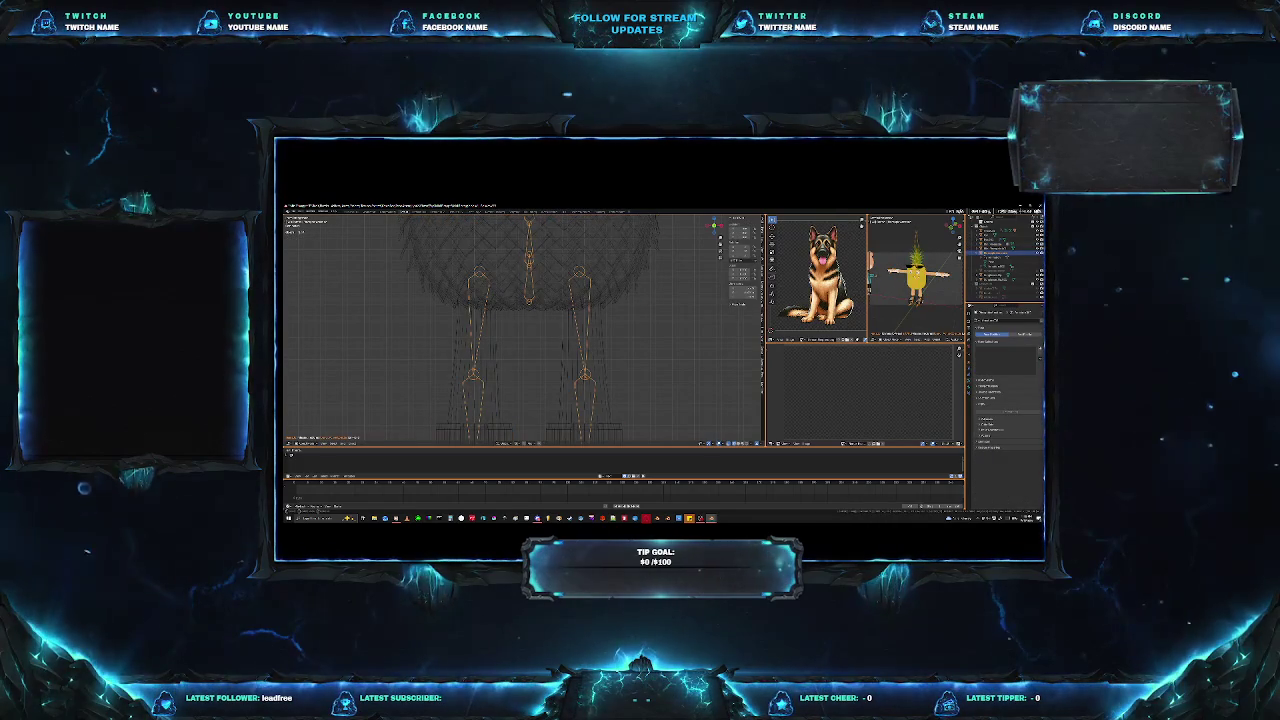
left_click(633, 363)
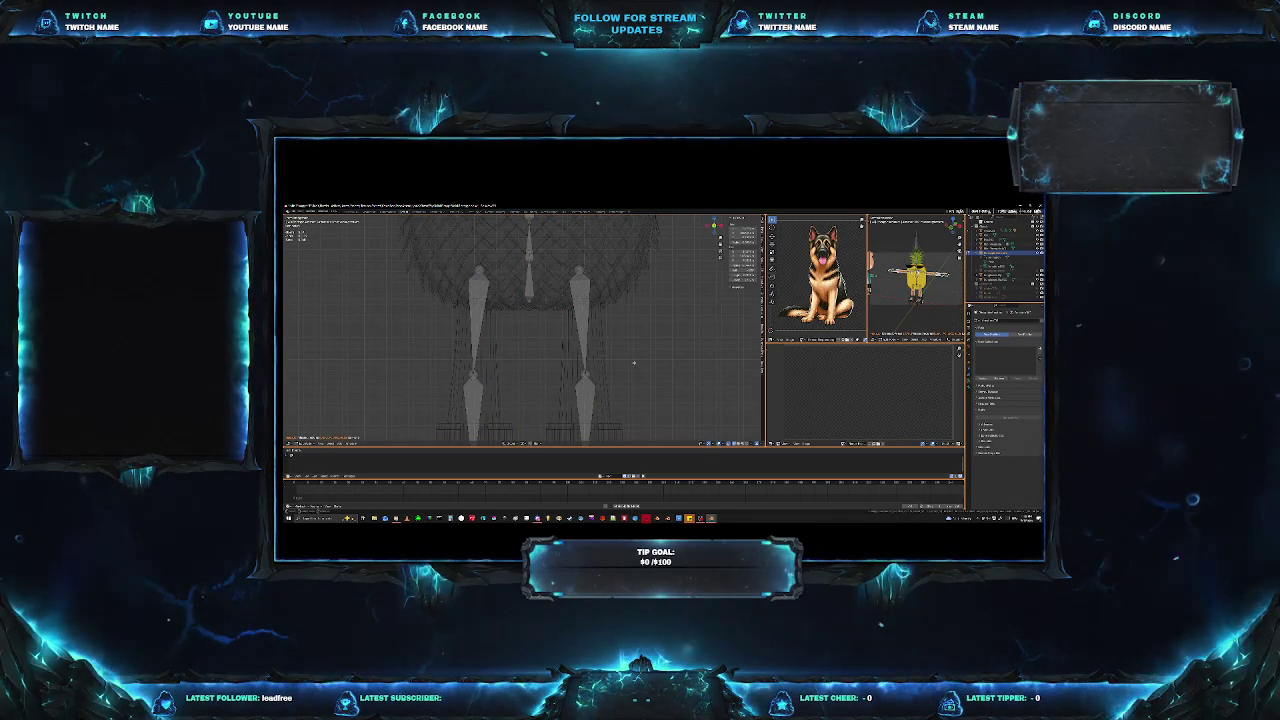
left_click_drag(633, 363, 448, 394)
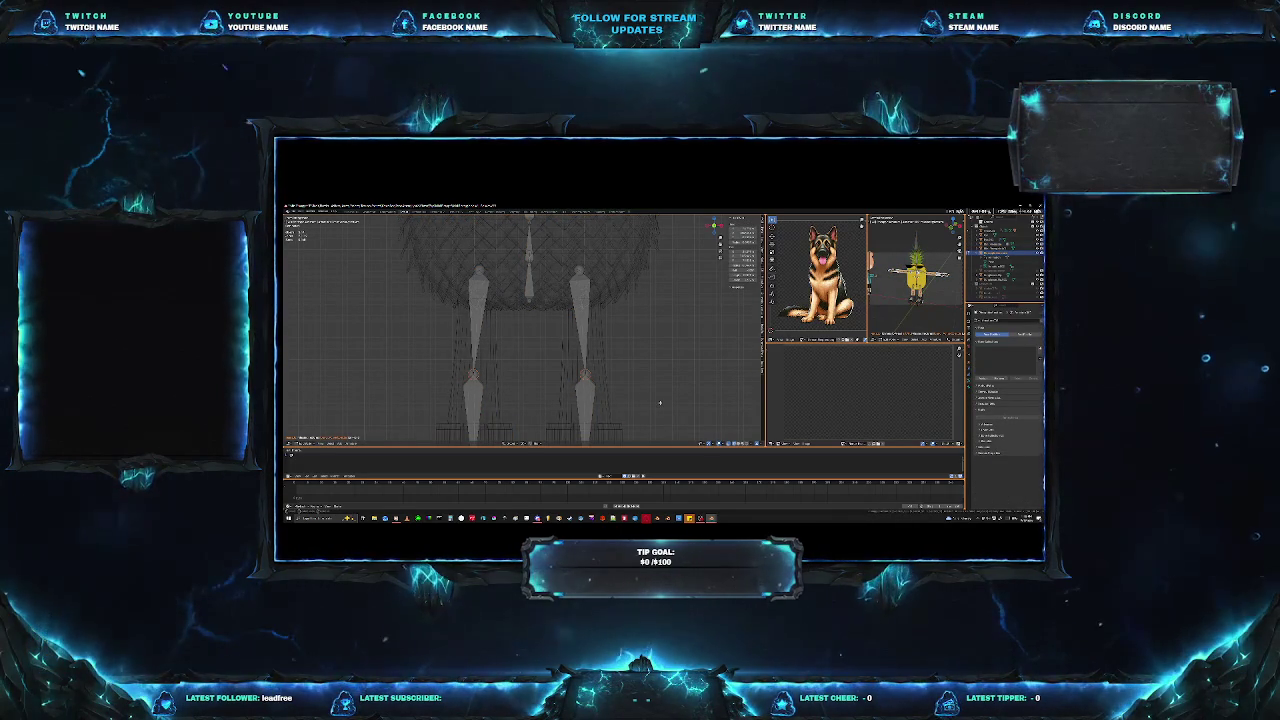
key("g")
key("z")
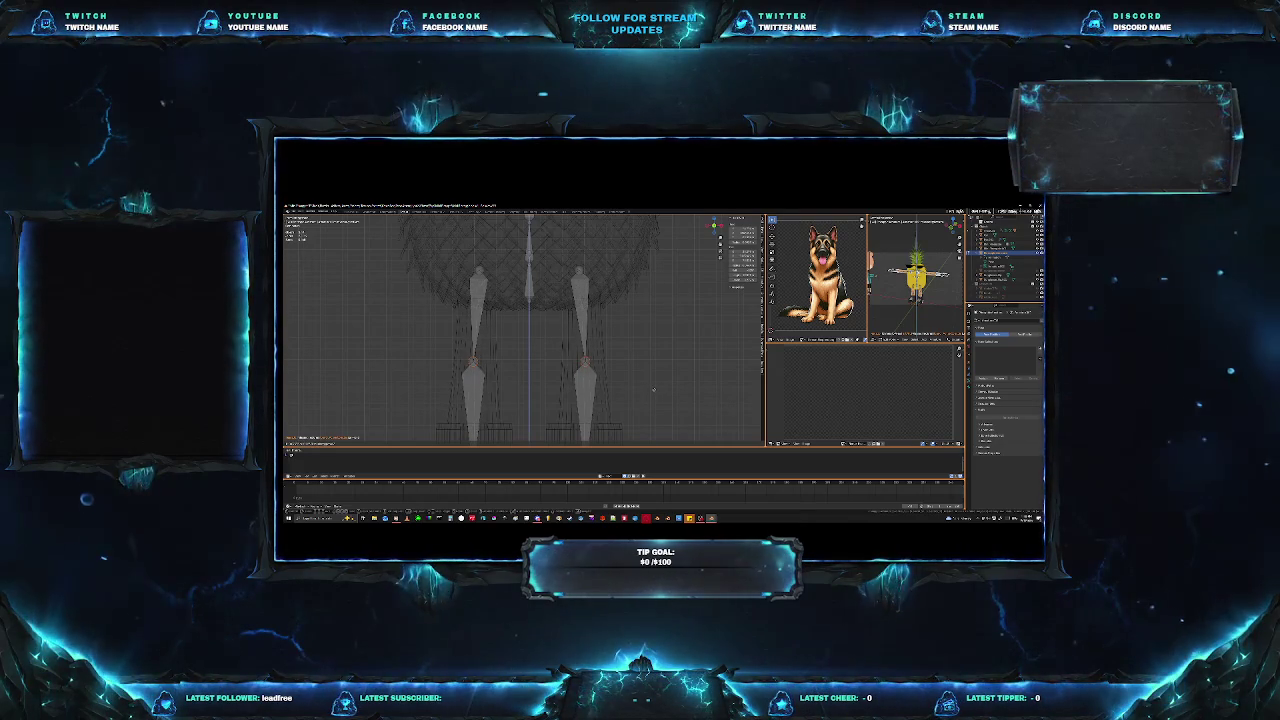
left_click(645, 371)
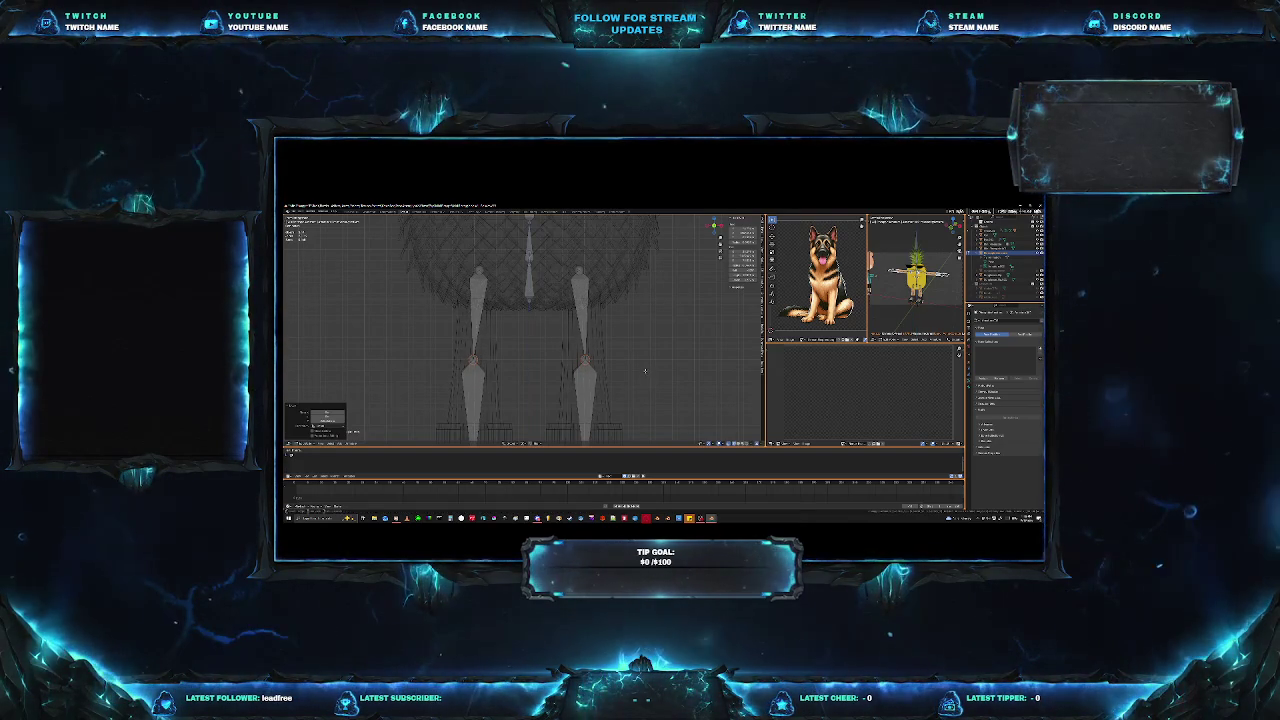
Step: Toggle between wireframe leg meshes and the overlaid bones to inspect the fit
key("g")
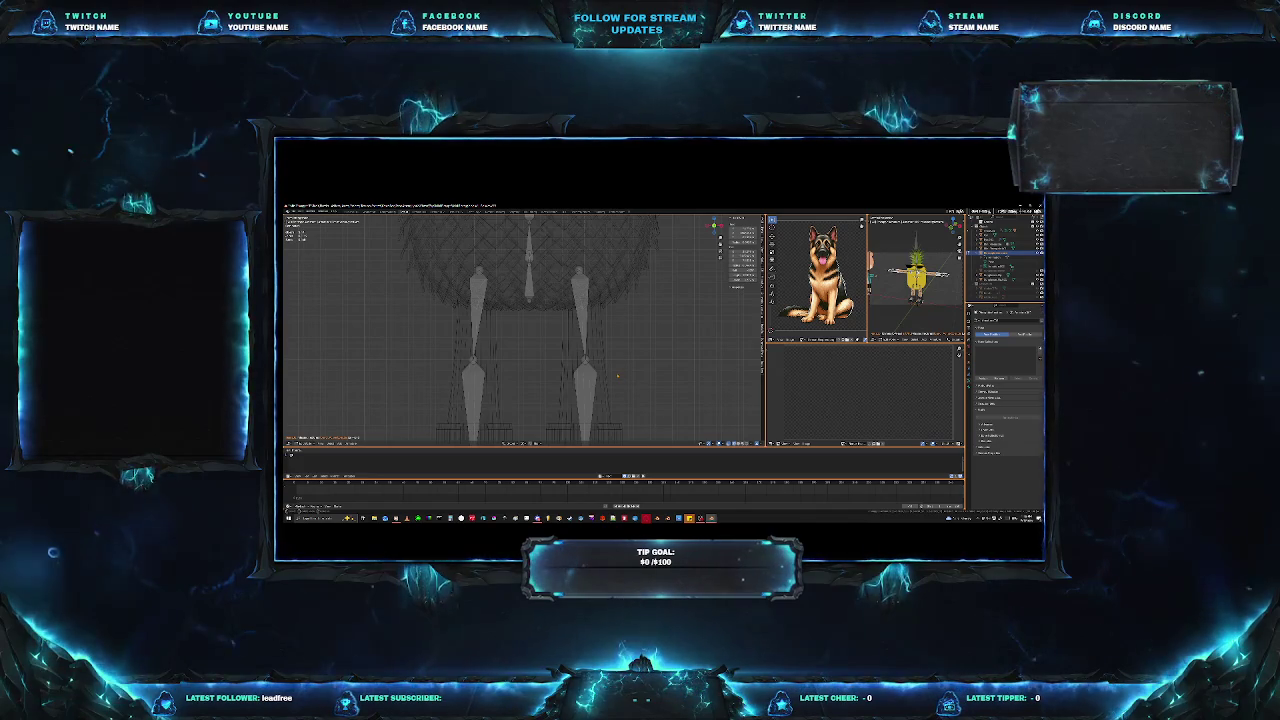
key("Tab")
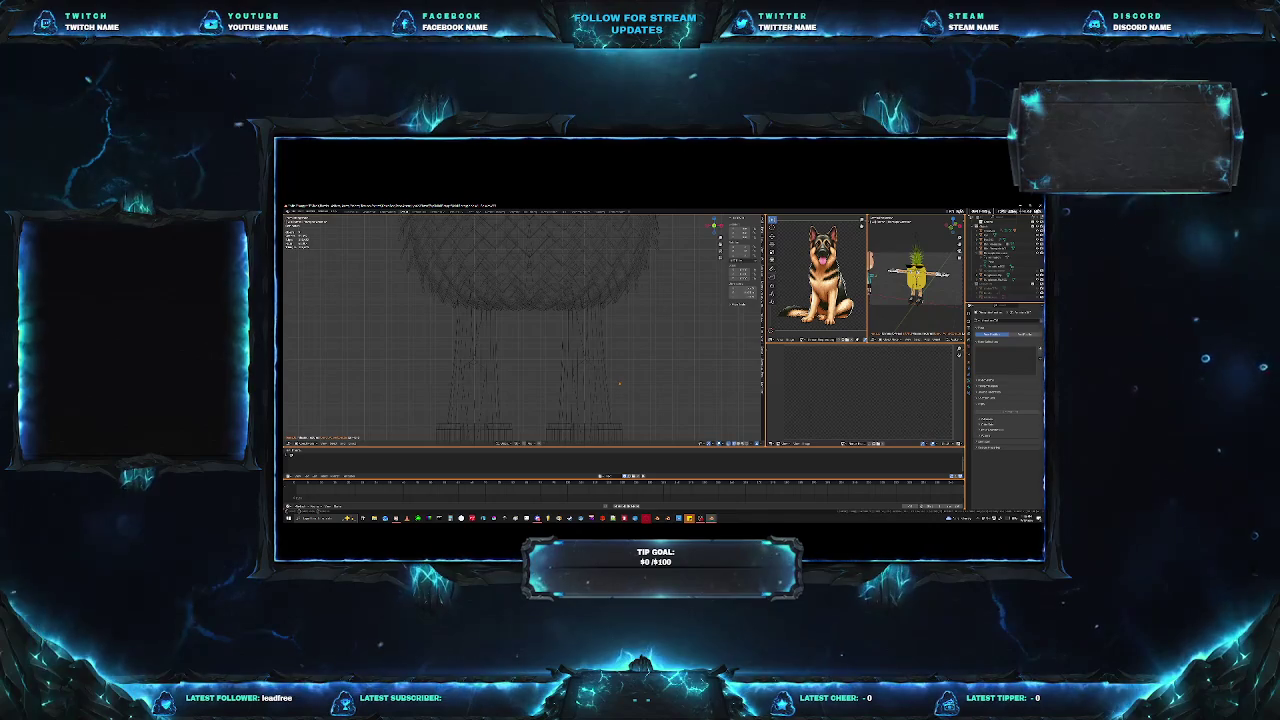
key("Tab")
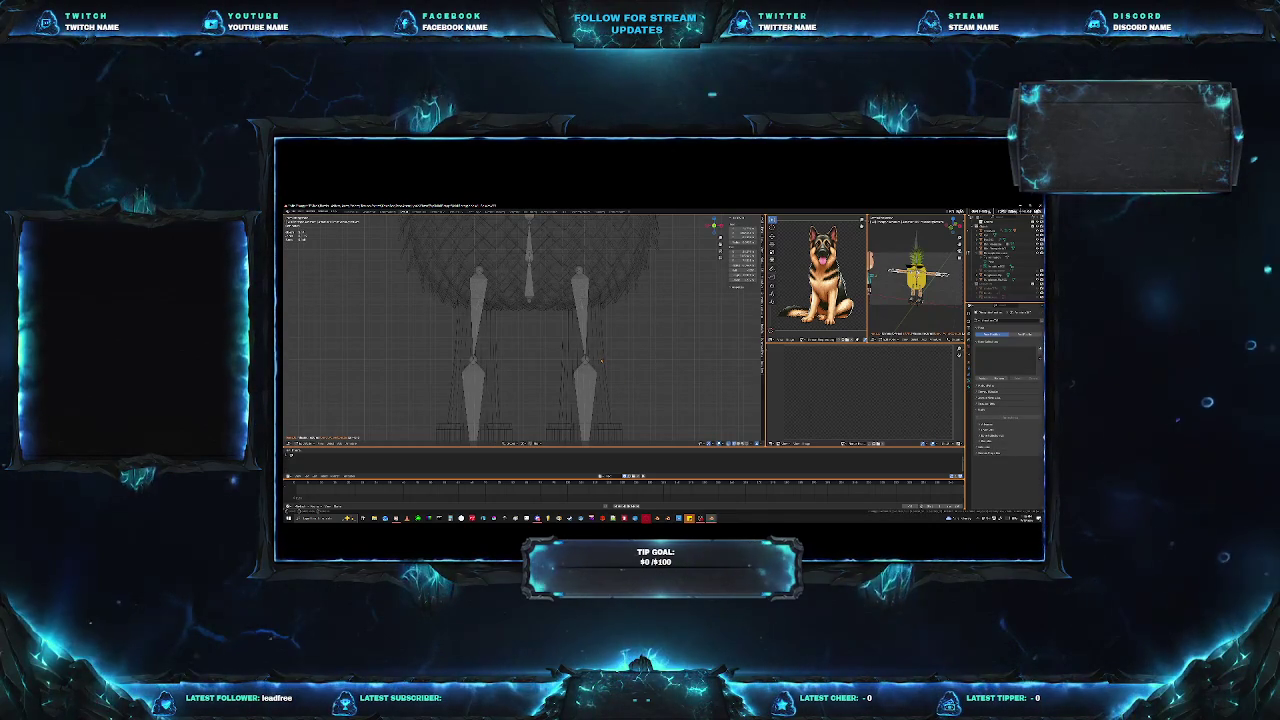
key("Tab")
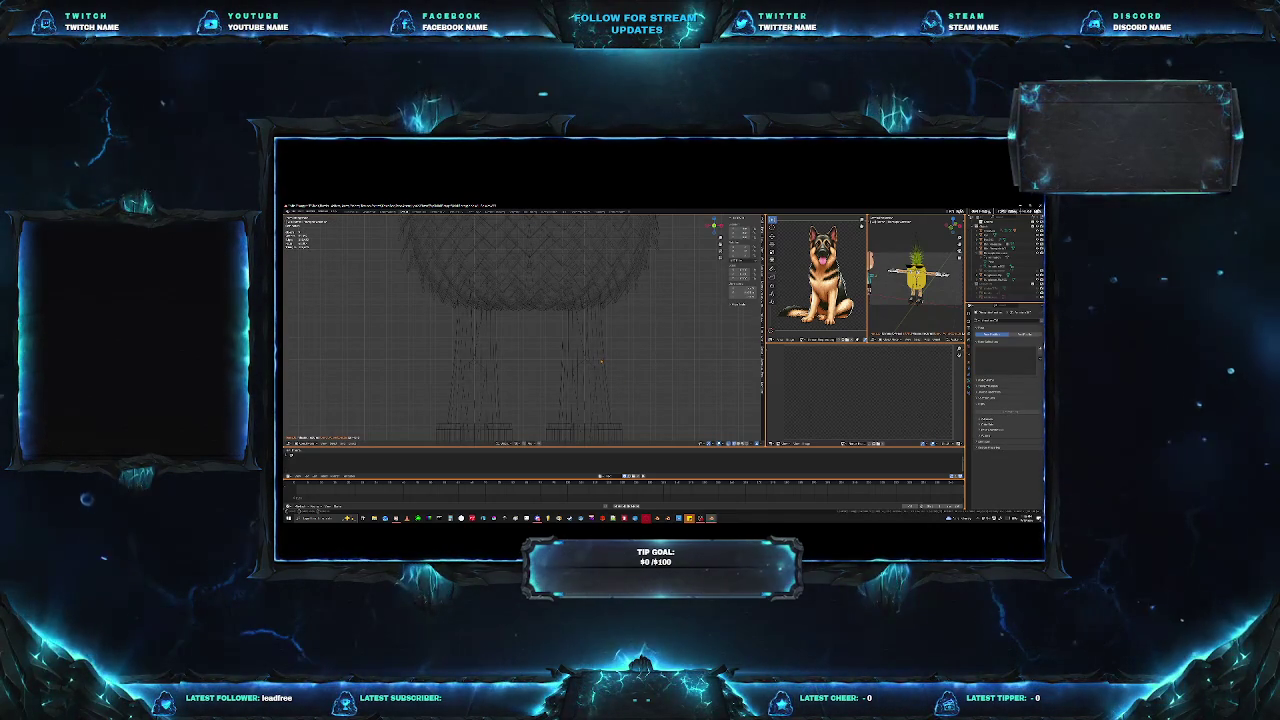
Step: Select and deselect everything, then undo and redo the last mesh change
key("a")
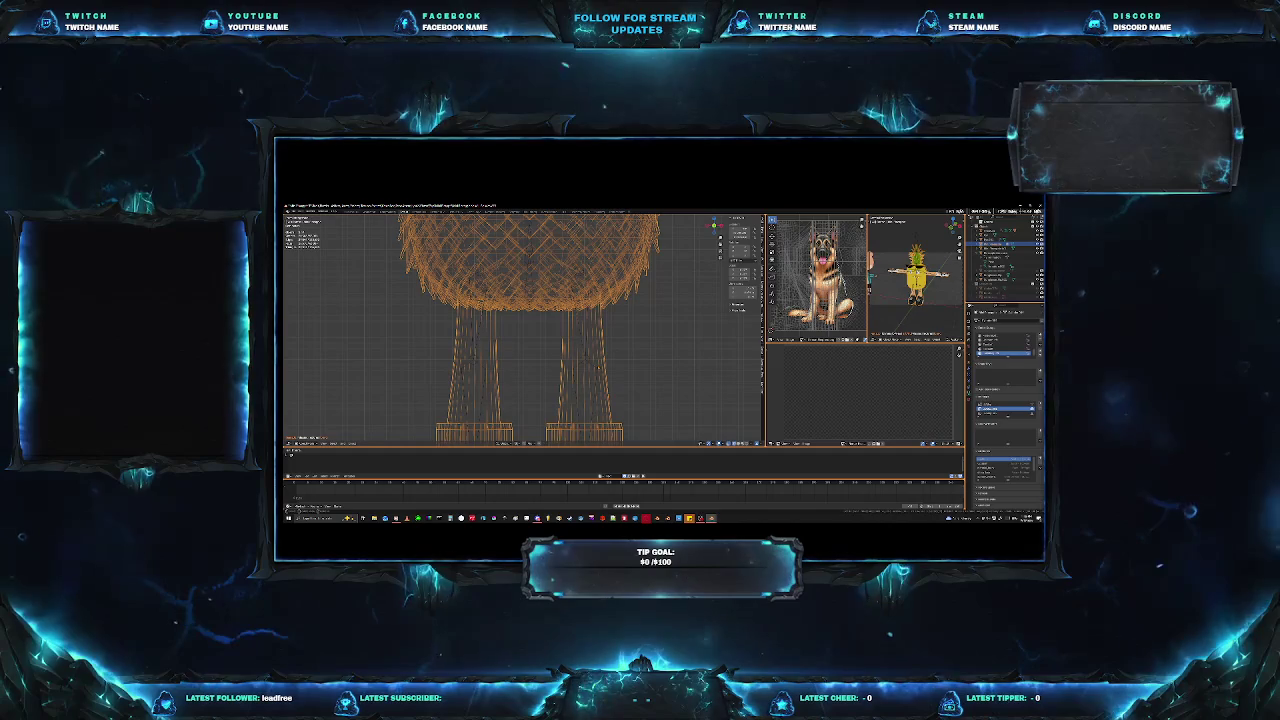
key("alt+a")
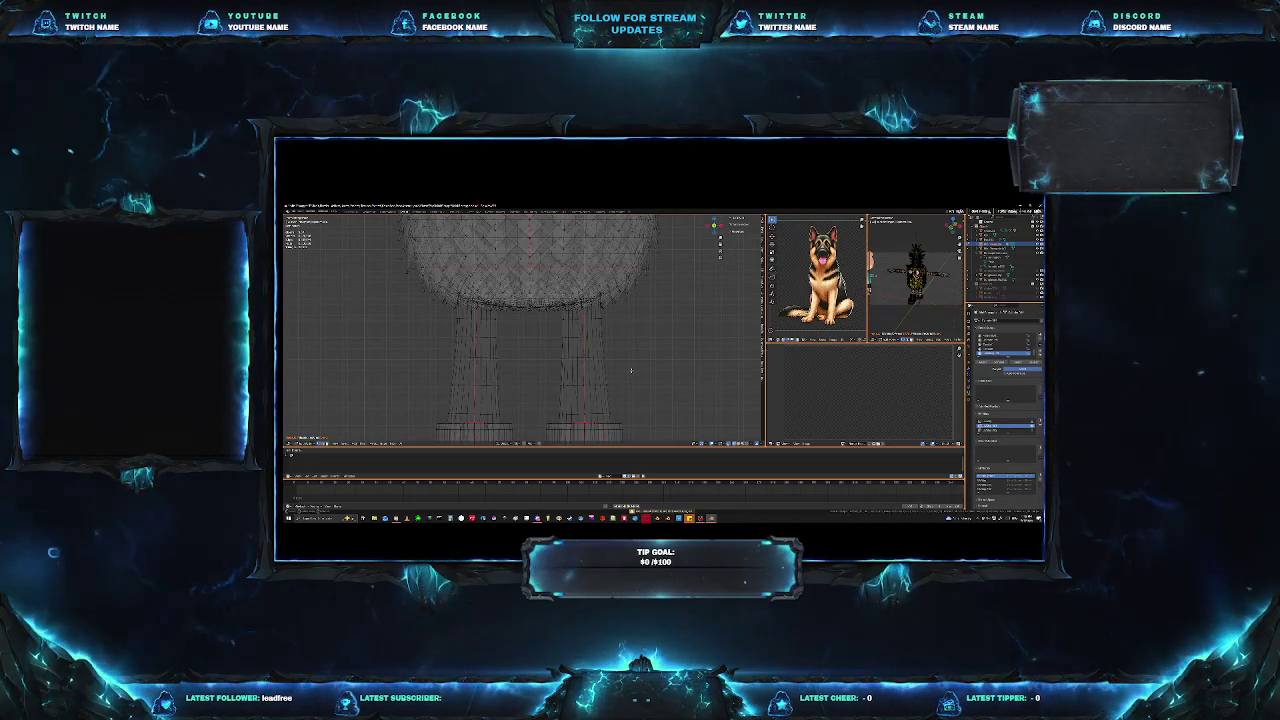
key("ctrl+z")
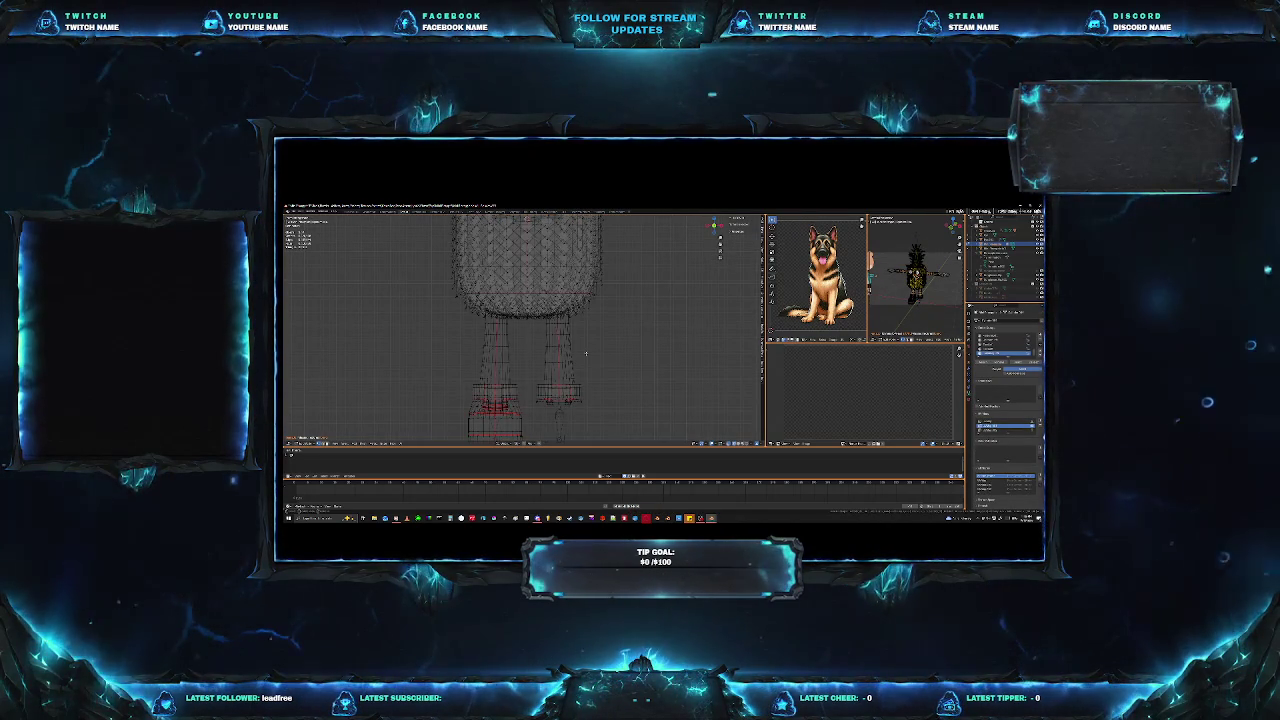
key("ctrl+shift+z")
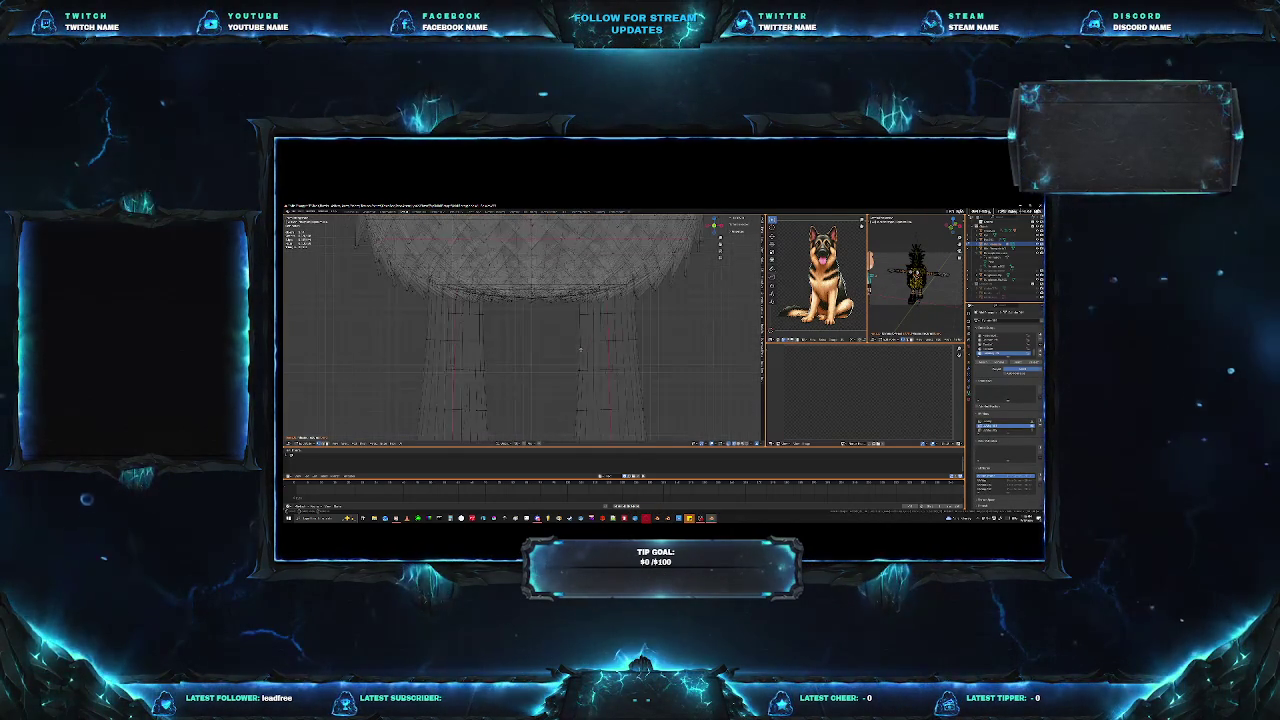
Step: Box-select the right leg's lower section and stretch it upward into a tall column
middle_click_drag(580, 349, 604, 400)
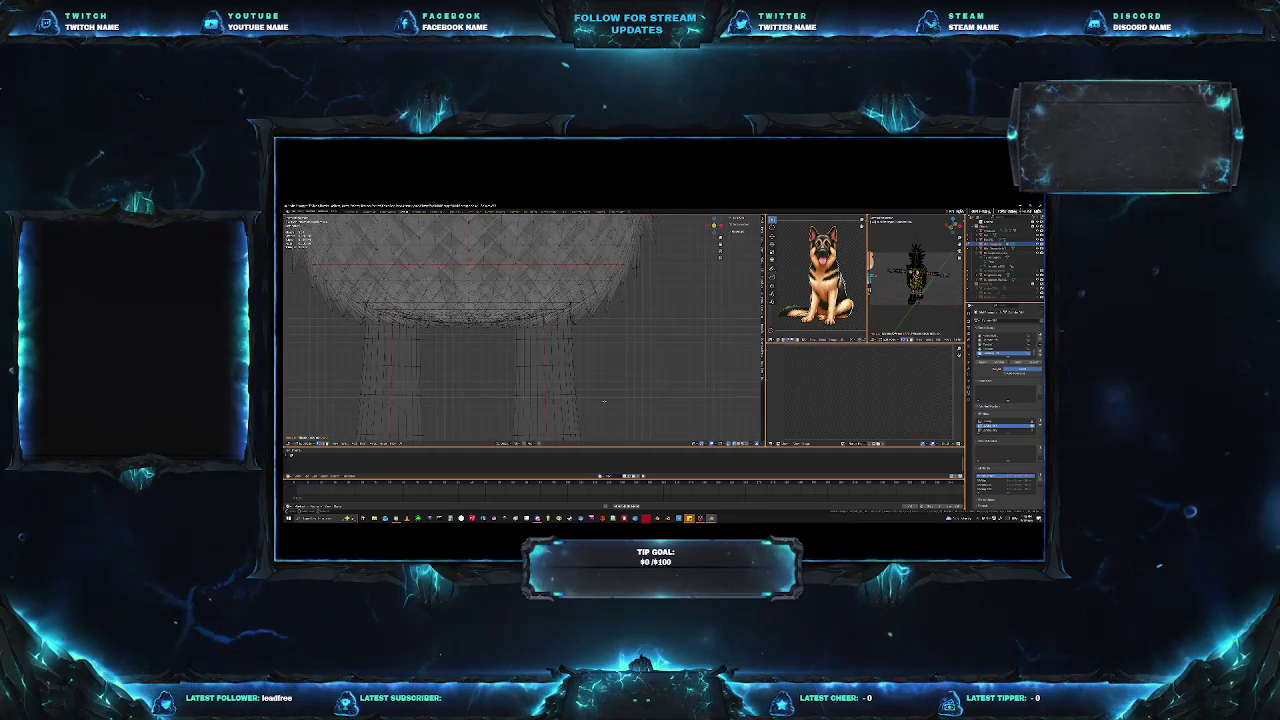
left_click_drag(604, 401, 500, 333)
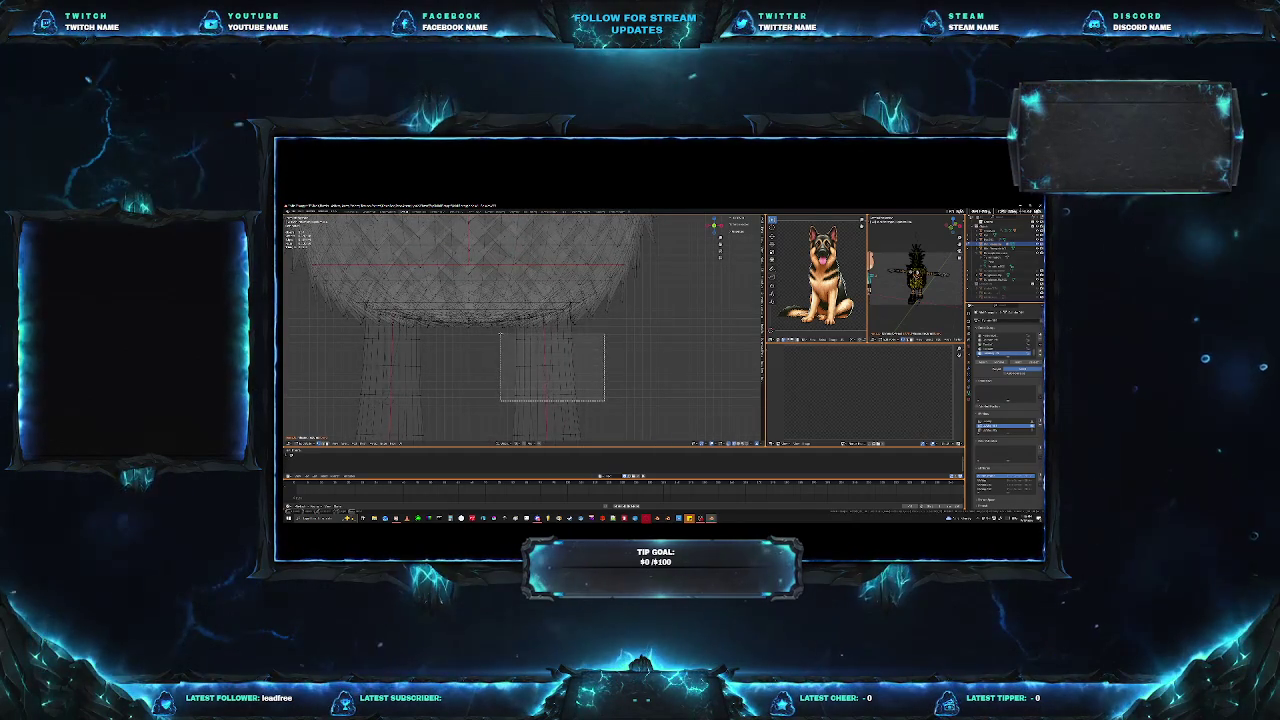
mouse_move(500, 333)
middle_mouse_down()
mouse_move(520, 360)
mouse_move(618, 340)
middle_mouse_up()
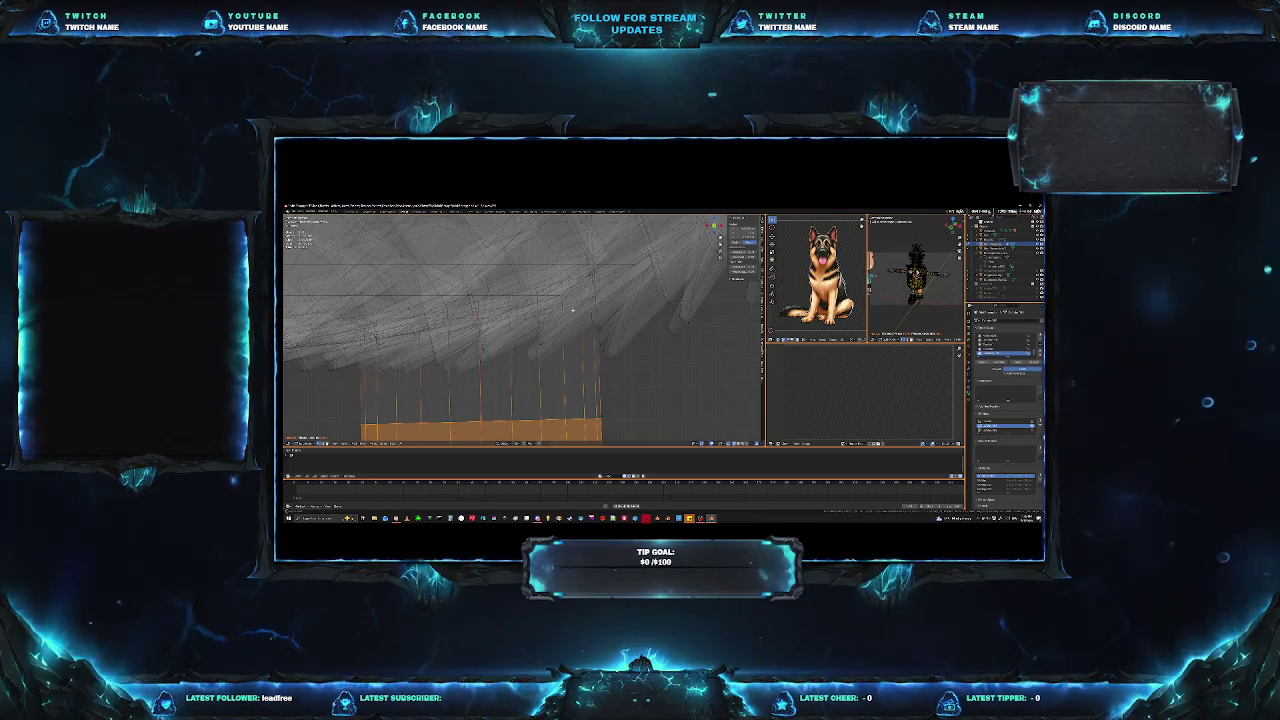
key("ctrl+z")
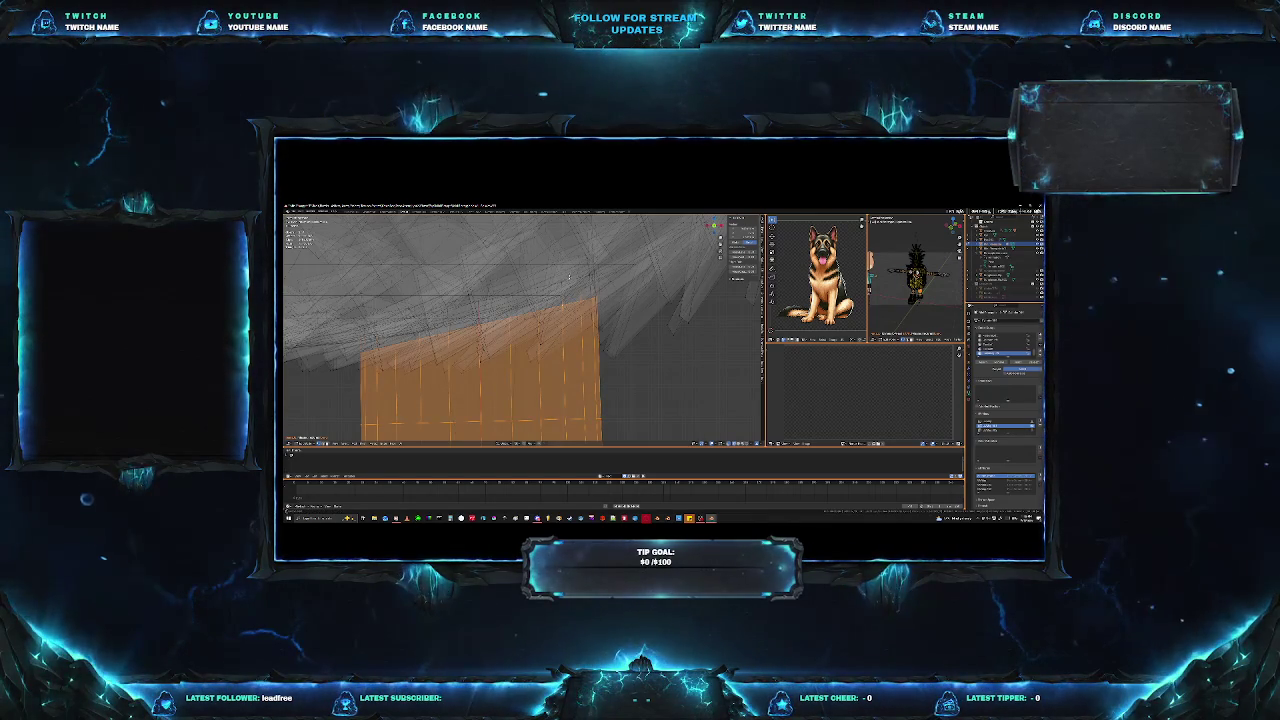
key("ctrl+z")
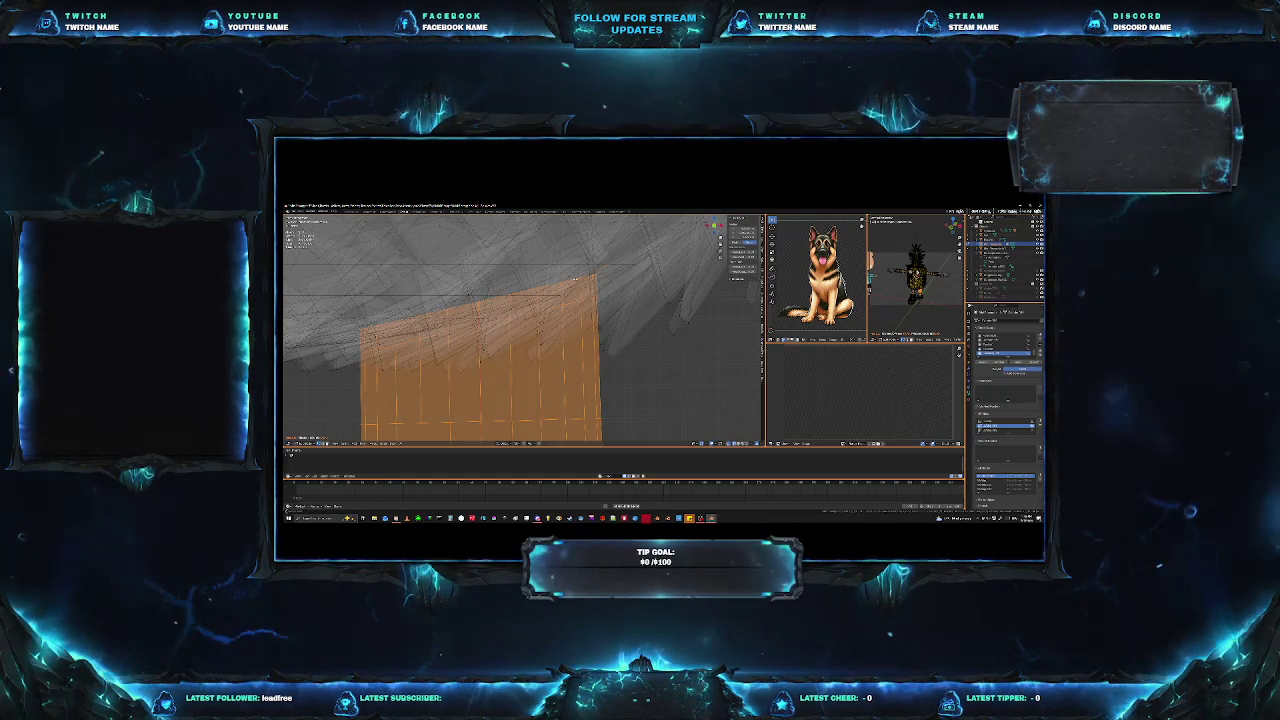
mouse_move(575, 278)
middle_mouse_down()
mouse_move(592, 333)
mouse_move(664, 326)
mouse_move(570, 388)
middle_mouse_up()
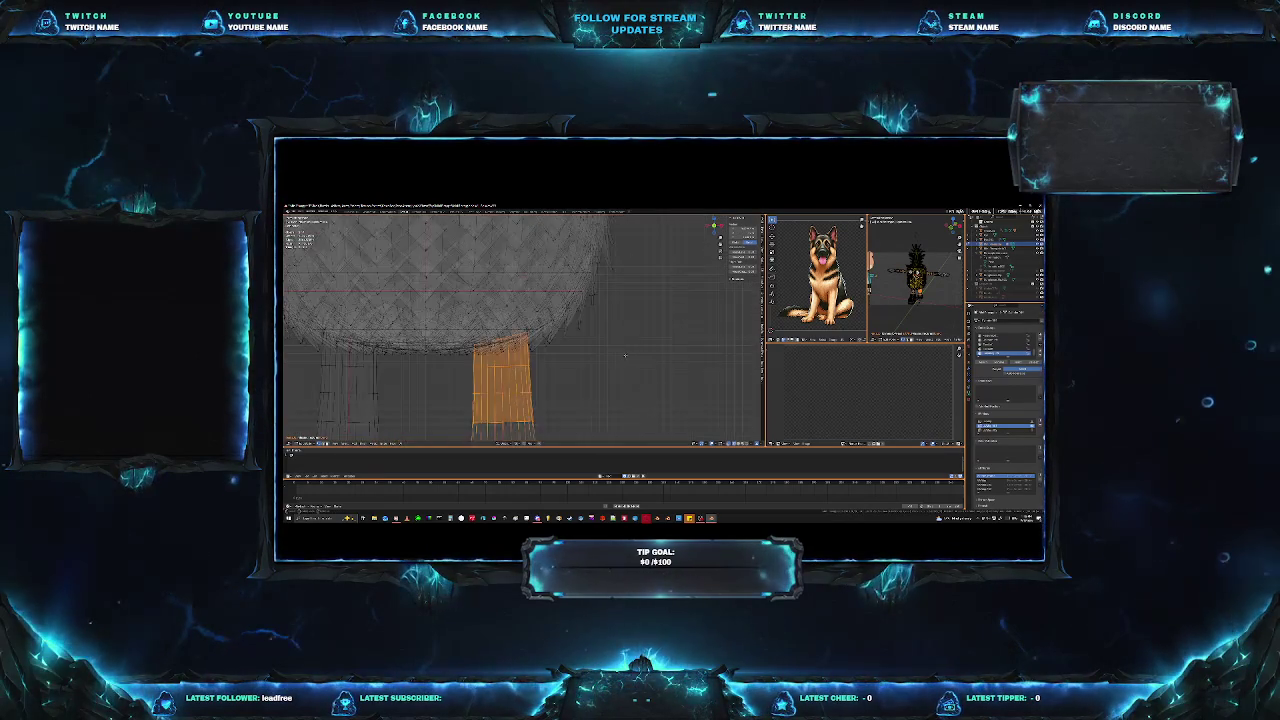
scroll(570, 388, "up", 3)
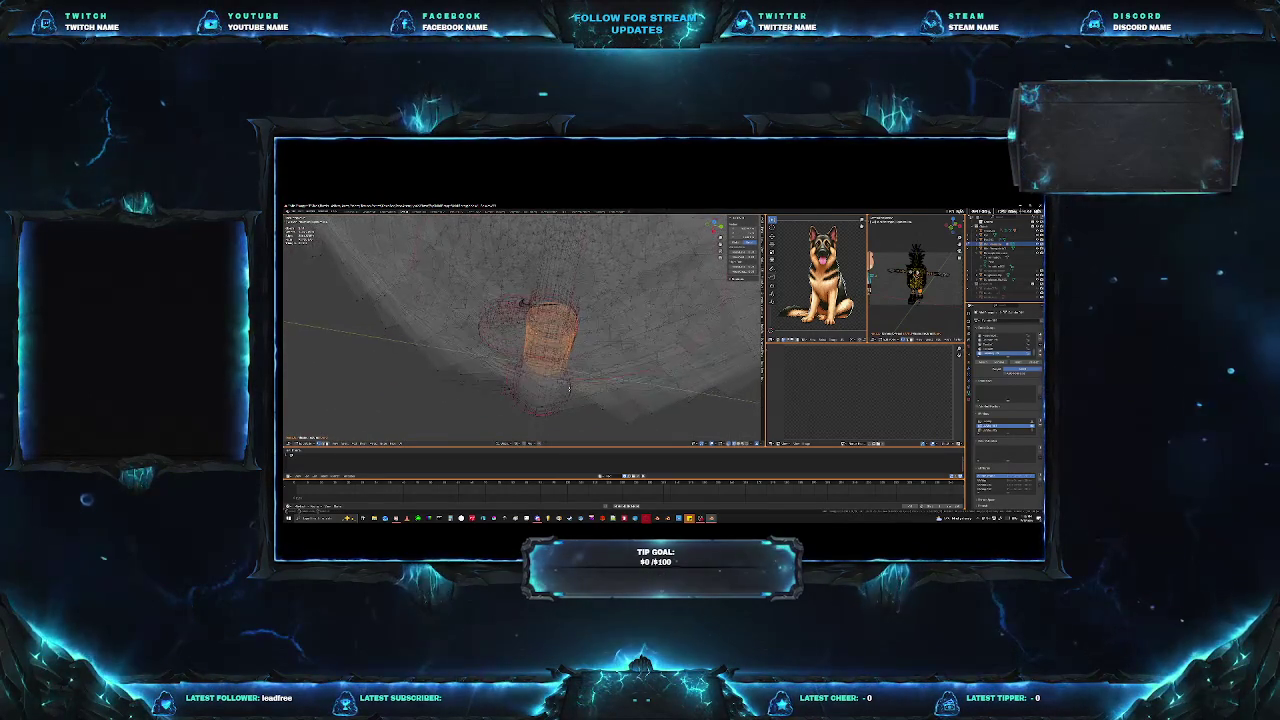
middle_click_drag(580, 380, 604, 367)
scroll(603, 367, "down", 2)
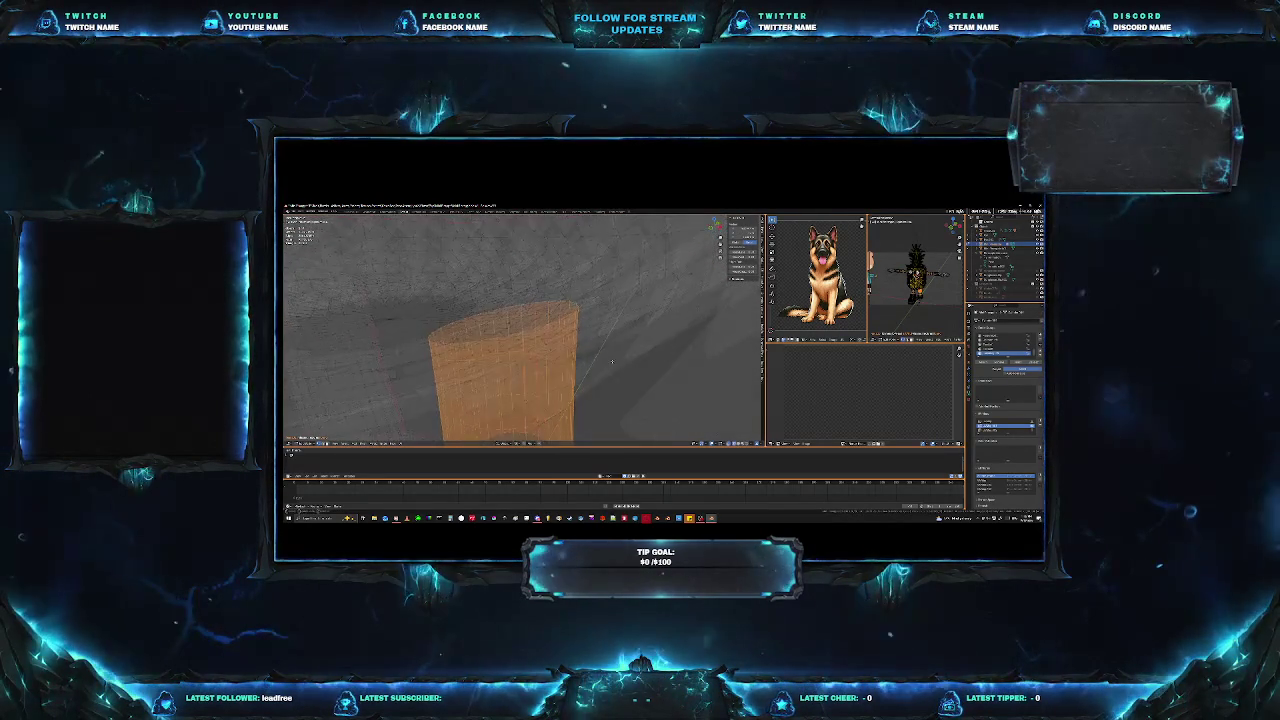
scroll(605, 367, "down", 3)
scroll(610, 366, "down", 2)
scroll(617, 365, "down", 1)
middle_click_drag(617, 365, 600, 362)
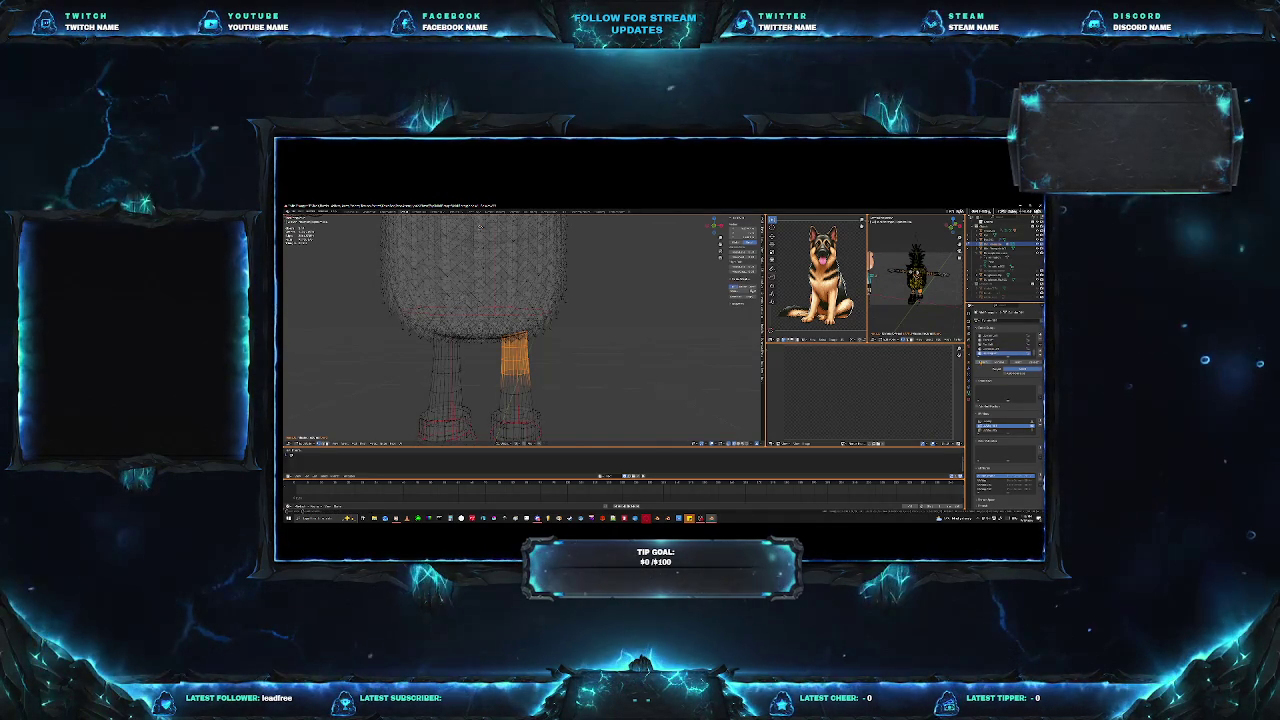
scroll(576, 375, "down", 3)
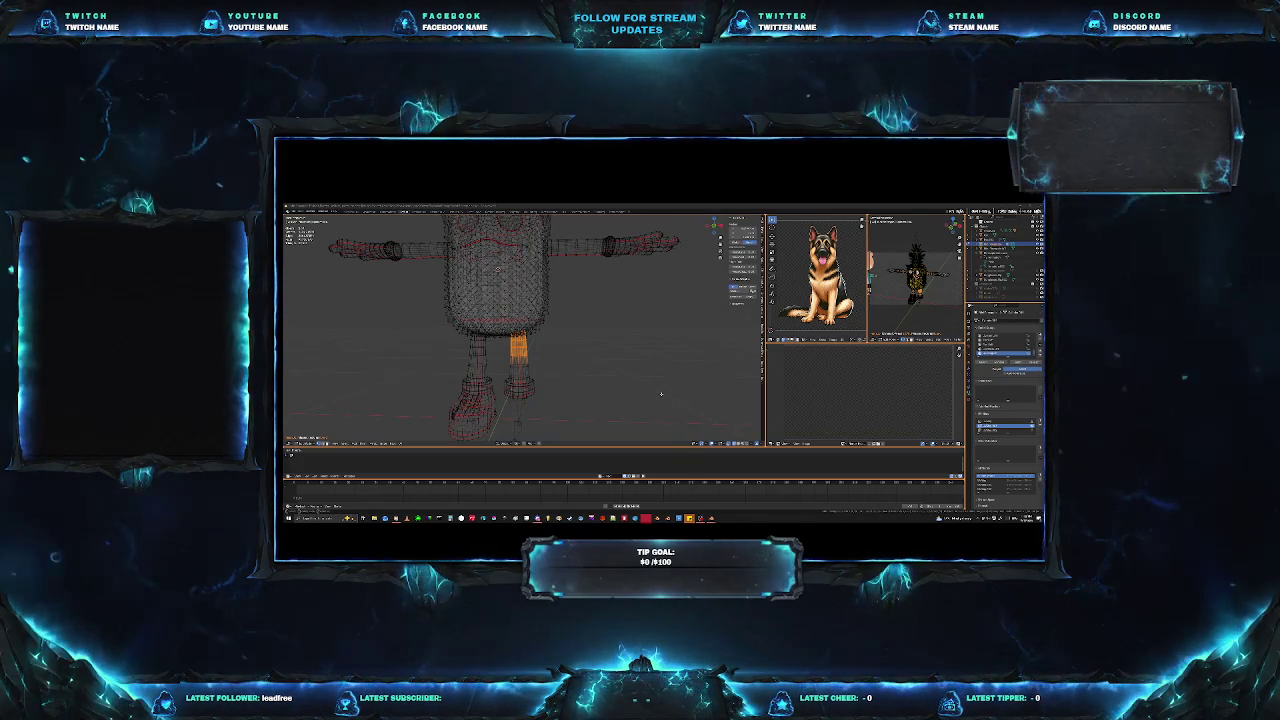
left_click(598, 356)
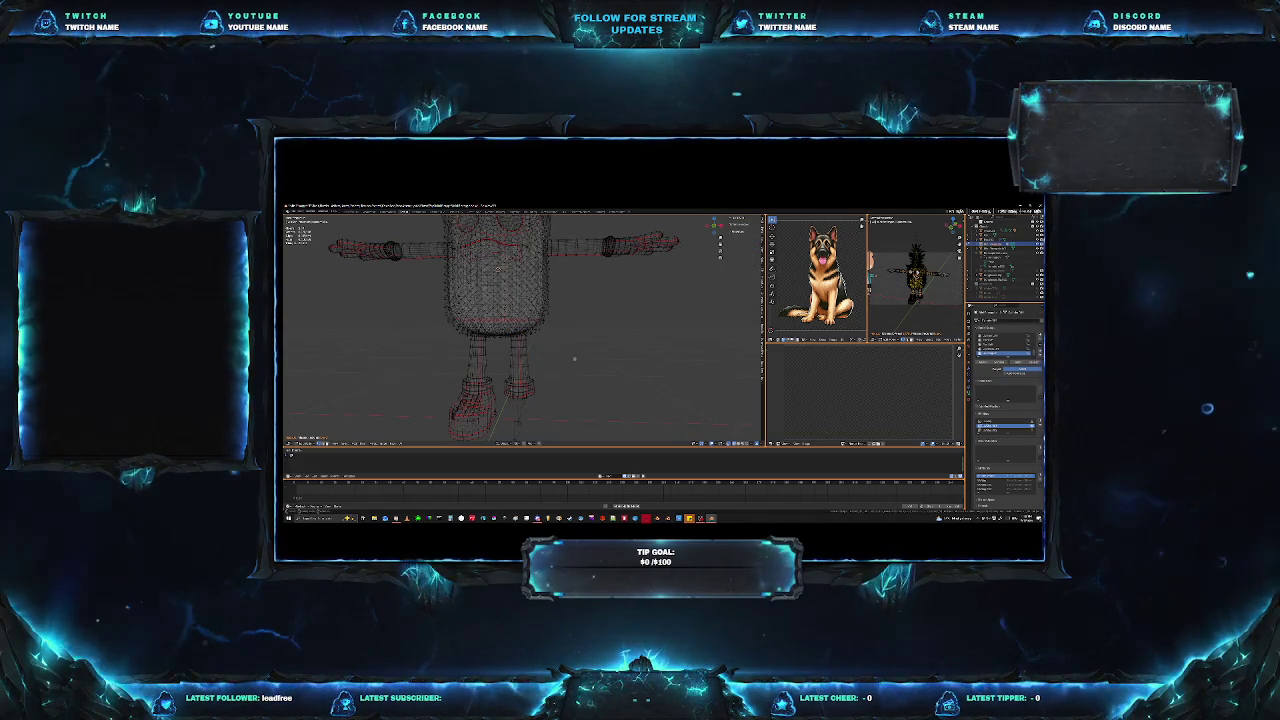
left_click(566, 411)
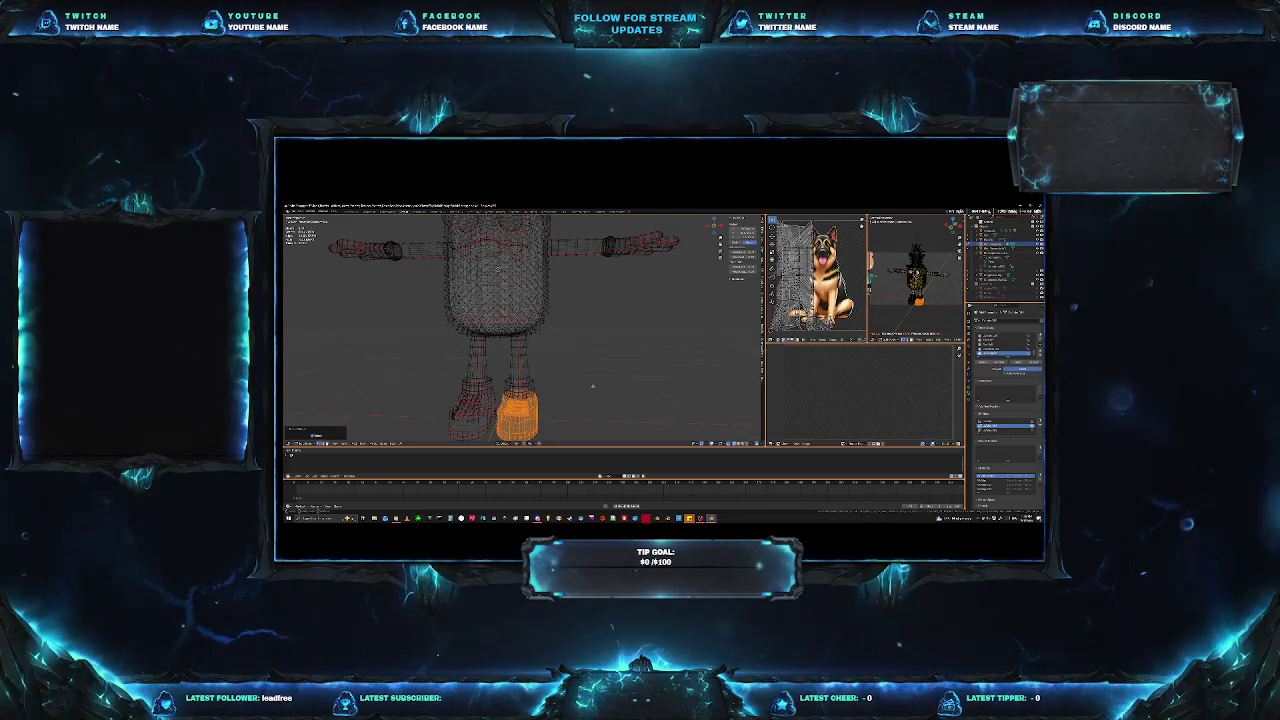
left_click(591, 386)
middle_click_drag(591, 386, 576, 393)
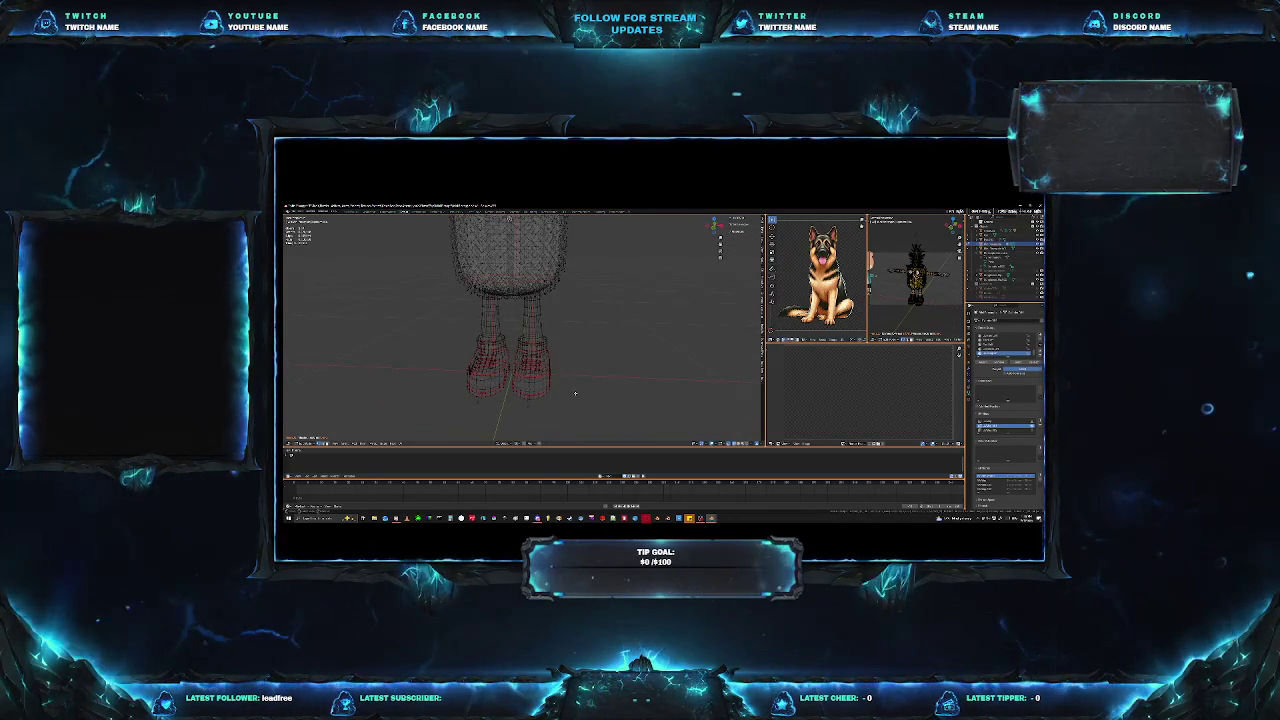